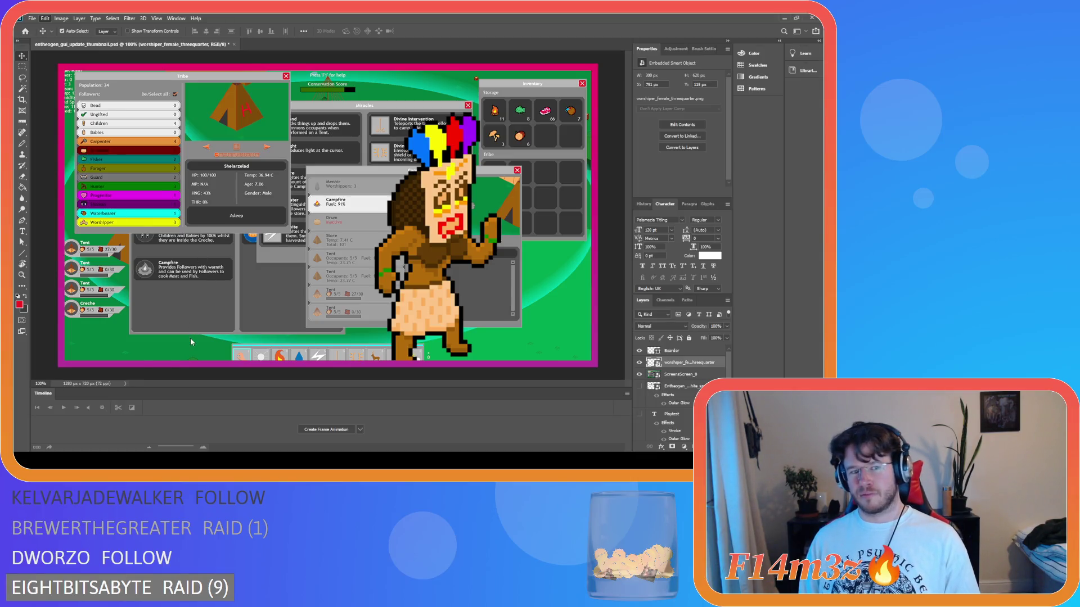
# Mirror the female worshipper, move it right and nudge it down 2 px, then drop in the male worshipper.
pyautogui.hotkey('ctrl', 'shift', 'h')
pyautogui.moveTo(440, 260)
pyautogui.mouseDown()
pyautogui.moveTo(514, 288)
pyautogui.moveTo(495, 290)
pyautogui.moveTo(495, 280)
pyautogui.mouseUp()
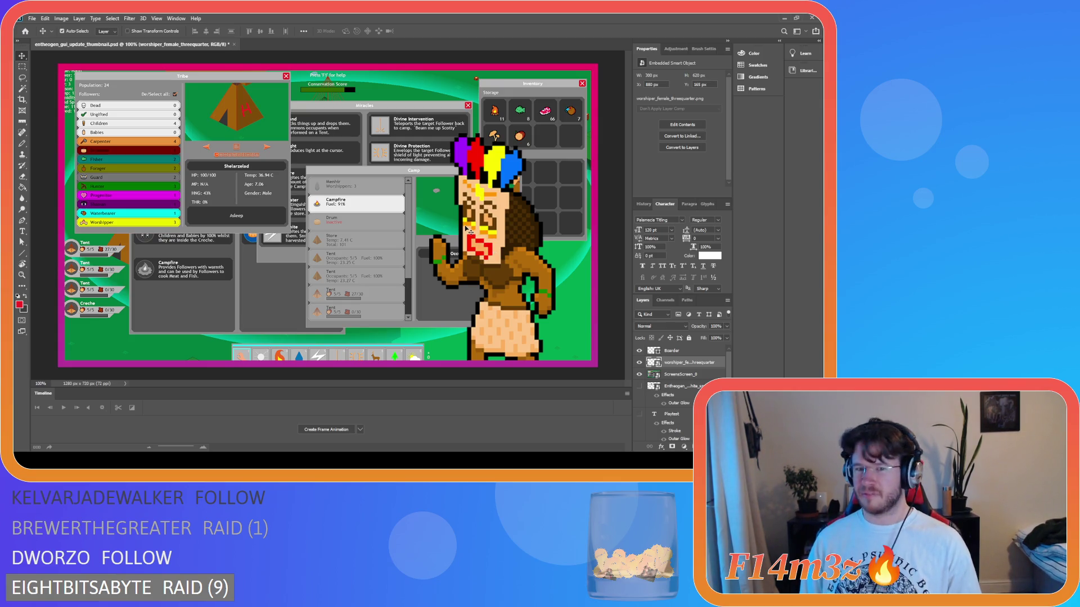
pyautogui.press('Down')
pyautogui.press('Down')
pyautogui.press('Down')
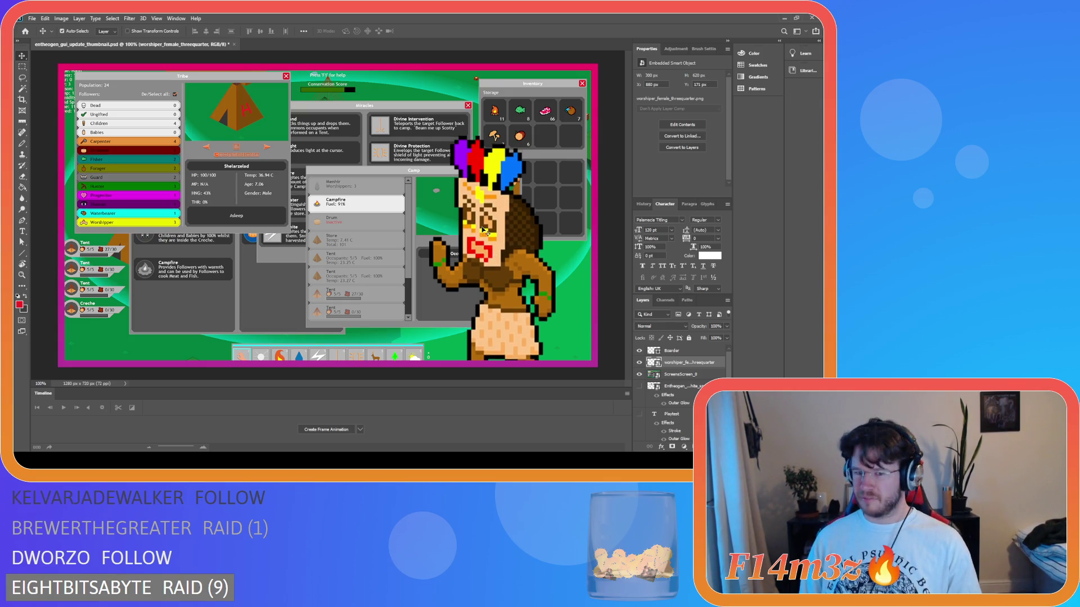
pyautogui.press('Down')
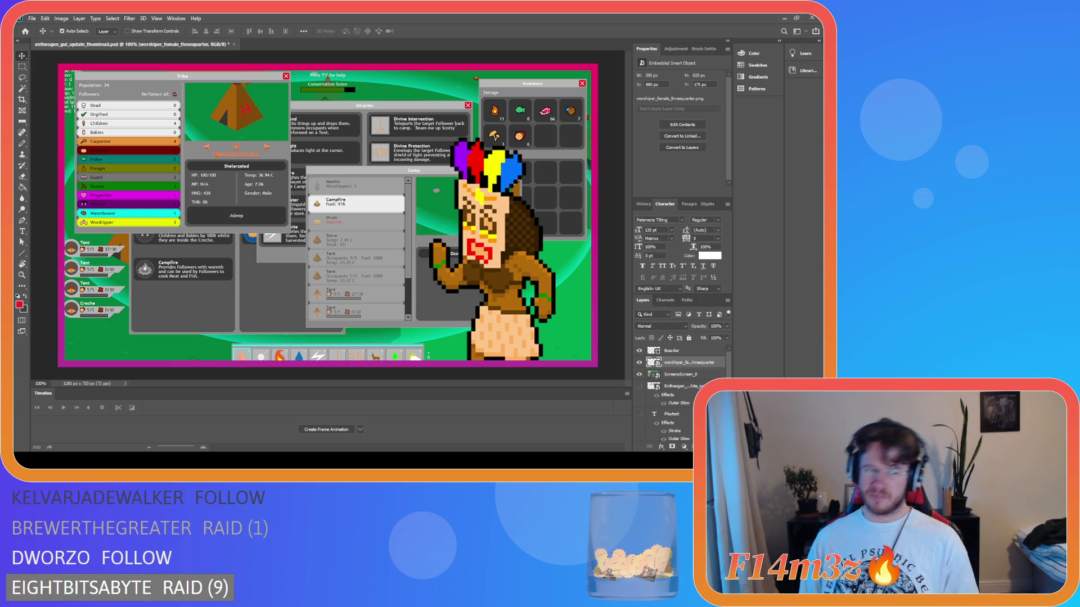
pyautogui.moveTo(11, 236)
pyautogui.mouseDown()
pyautogui.moveTo(88, 244)
pyautogui.moveTo(183, 292)
pyautogui.moveTo(253, 209)
pyautogui.mouseUp()
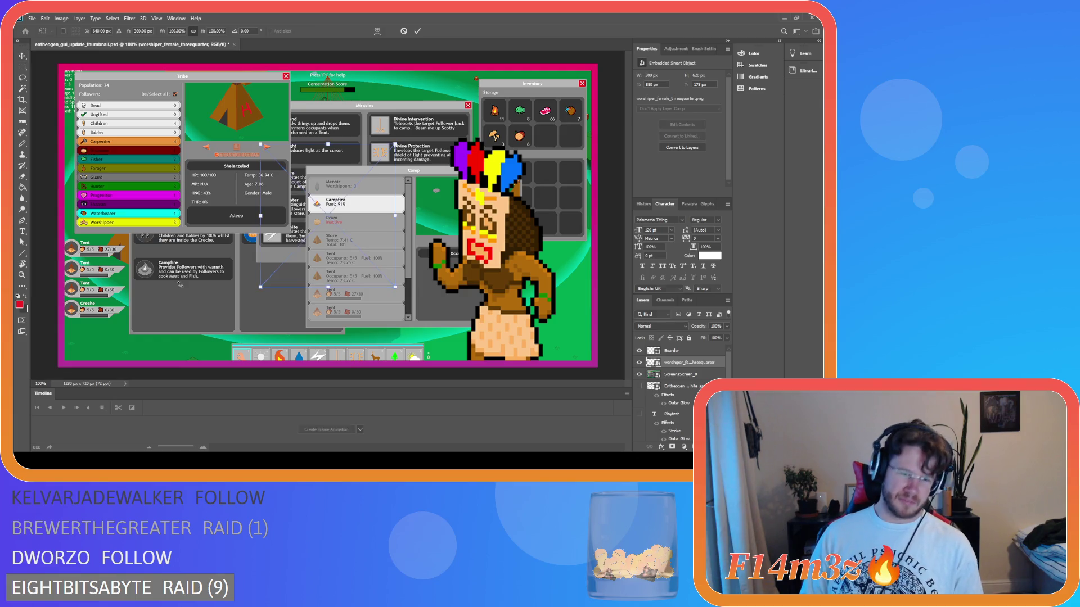
# Scale the male worshipper to 200%, commit it, and move it to the left side.
pyautogui.click(211, 32)
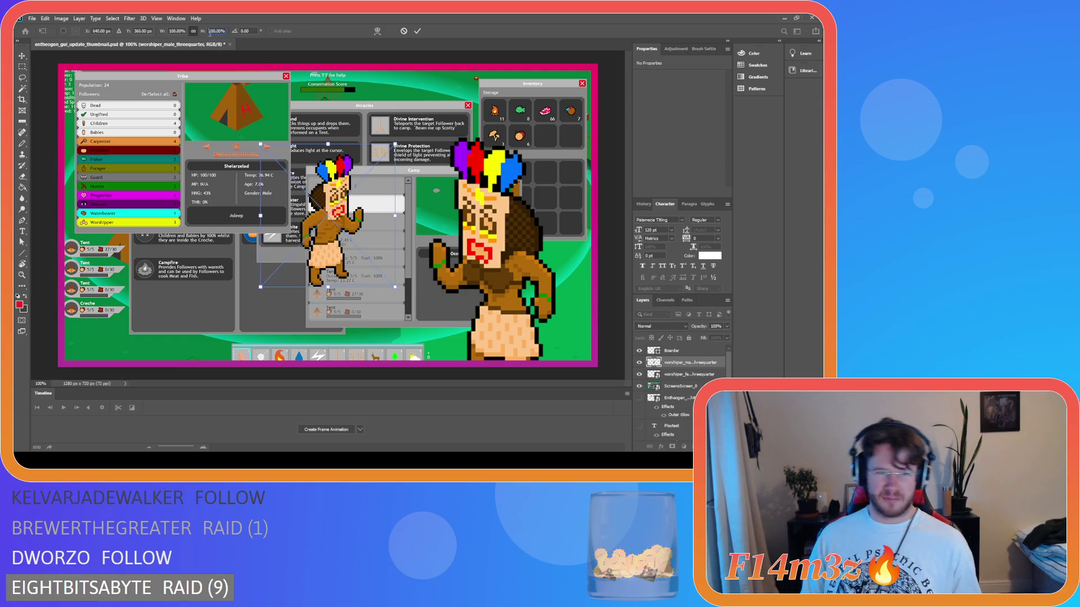
pyautogui.write('200')
pyautogui.press('Return')
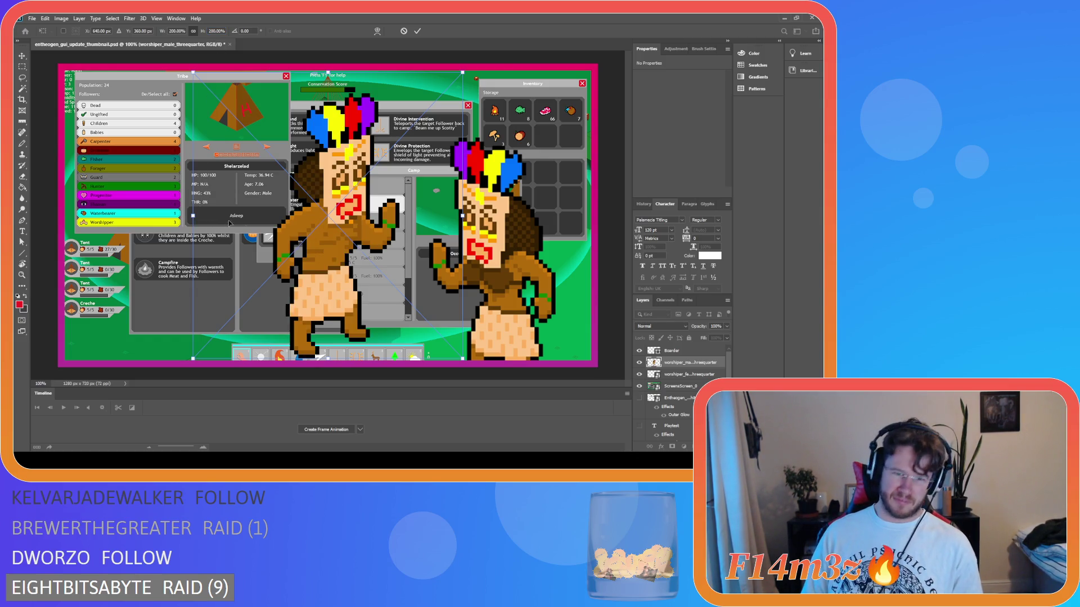
pyautogui.click(417, 31)
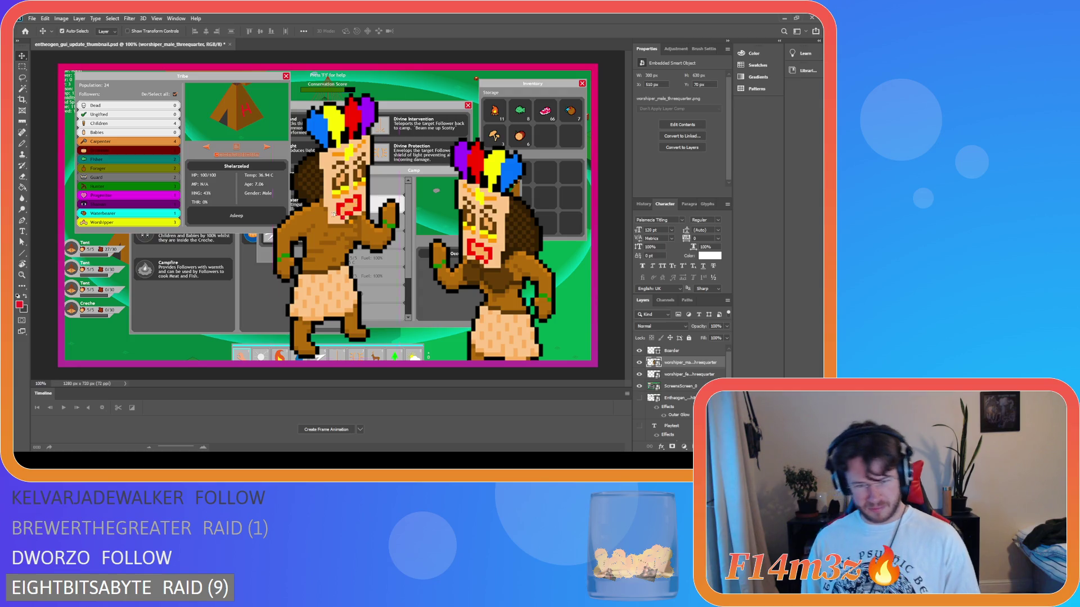
pyautogui.moveTo(345, 209)
pyautogui.mouseDown()
pyautogui.moveTo(160, 238)
pyautogui.moveTo(153, 255)
pyautogui.mouseUp()
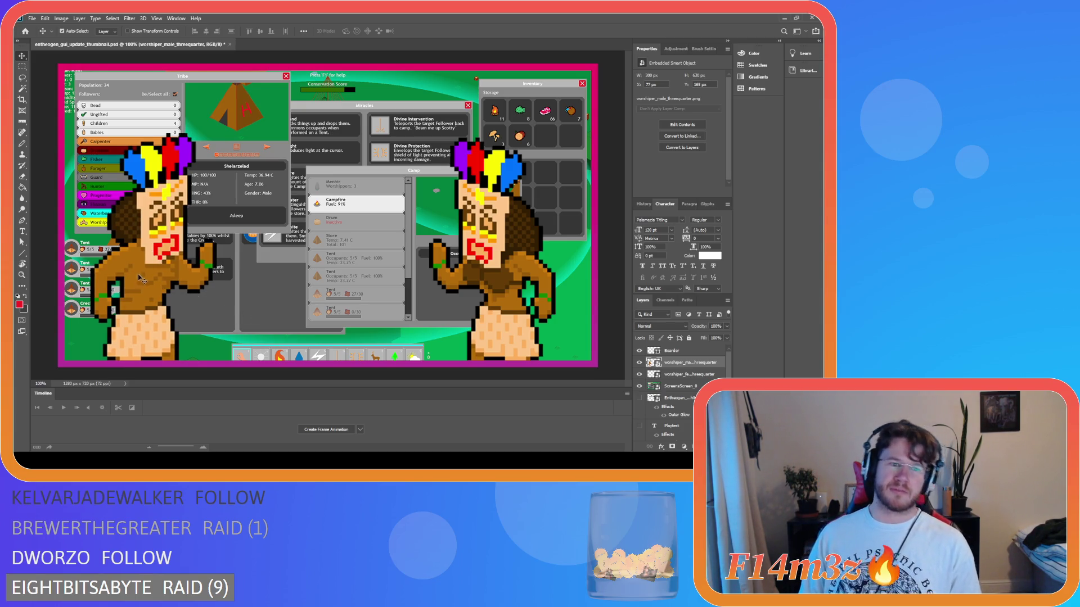
# Reposition the left worshipper, toggle the grid, and shift the right worshipper to line up with it.
pyautogui.moveTo(137, 275)
pyautogui.mouseDown()
pyautogui.moveTo(163, 276)
pyautogui.moveTo(138, 276)
pyautogui.mouseUp()
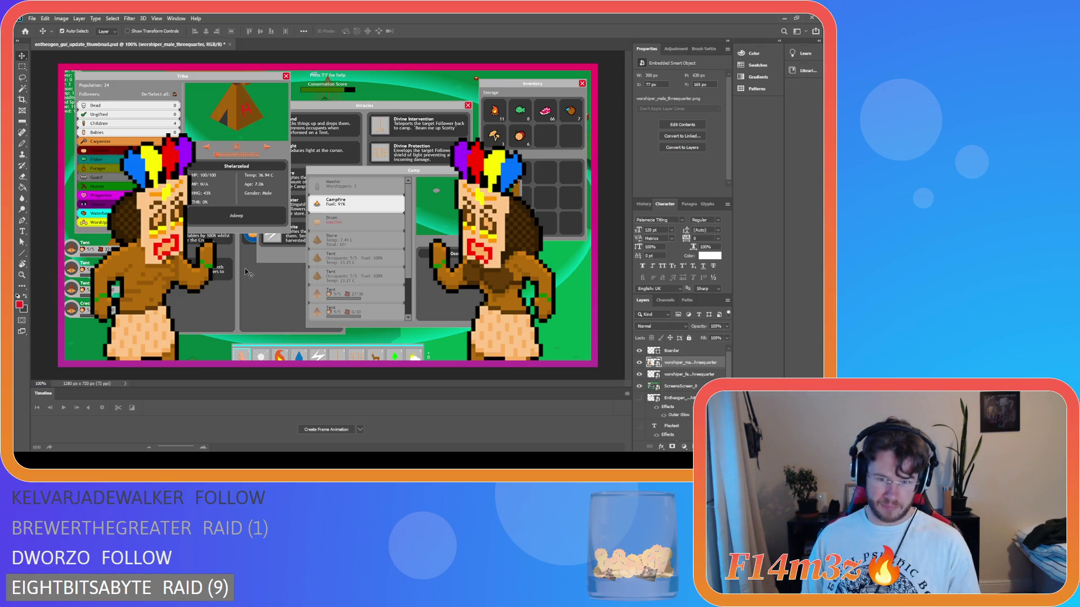
pyautogui.hotkey('ctrl', "'")
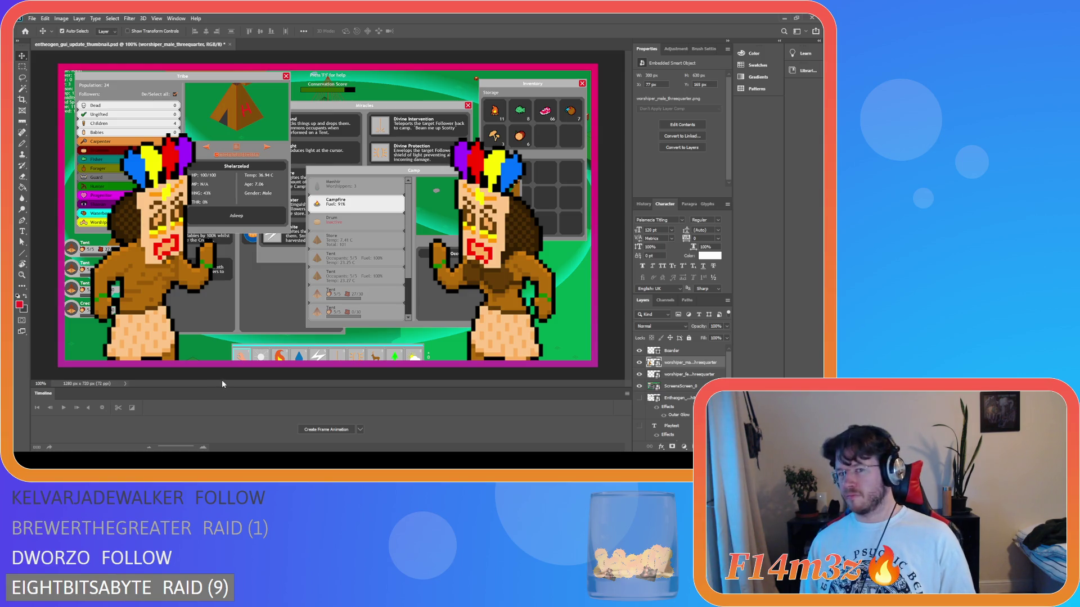
pyautogui.hotkey('ctrl', "'")
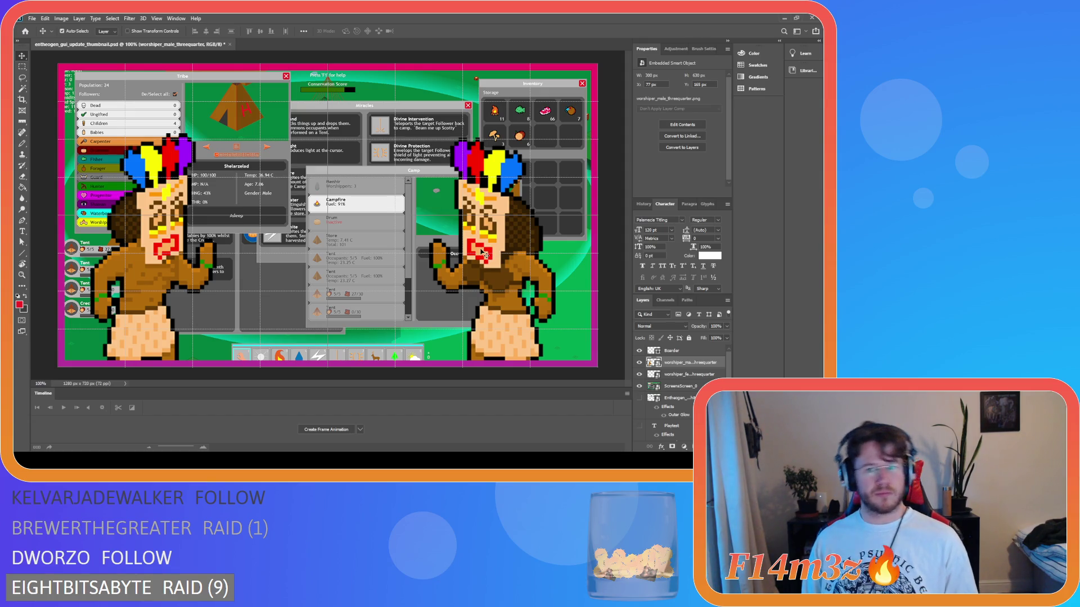
pyautogui.moveTo(487, 256); pyautogui.dragTo(496, 250)
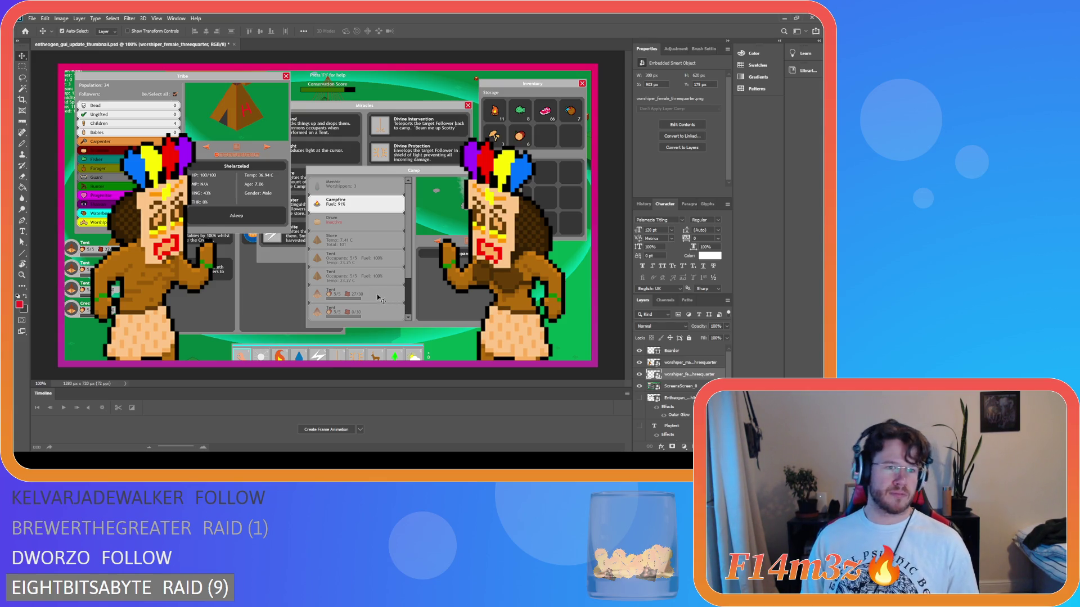
# With the grid shown, nudge the right worshipper 2 px left and the left one 1 px right.
pyautogui.hotkey('ctrl', "'")
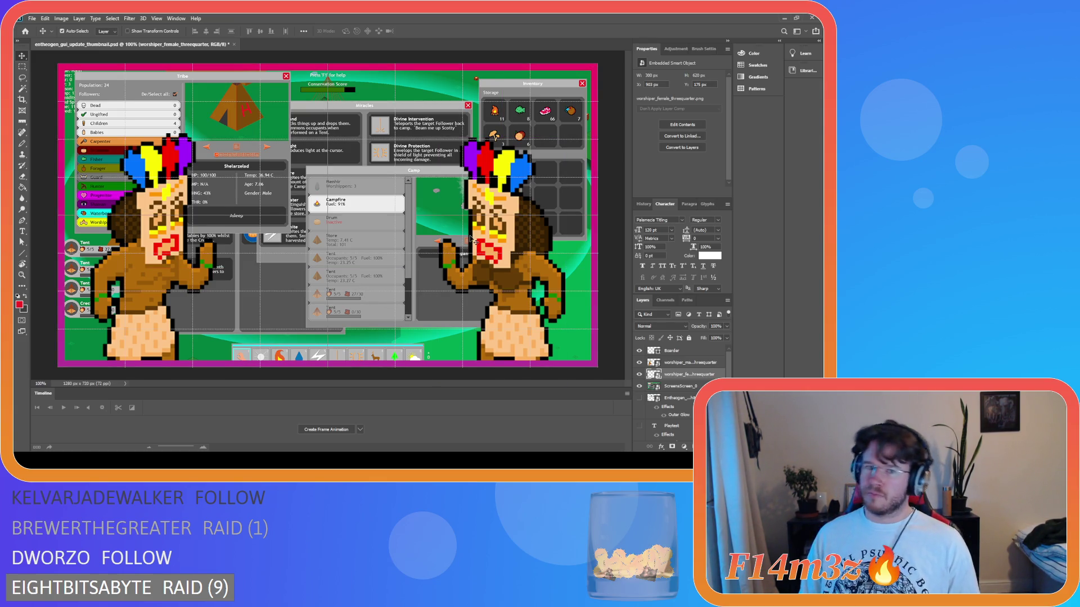
pyautogui.press('Left')
pyautogui.press('Left')
pyautogui.press('Left')
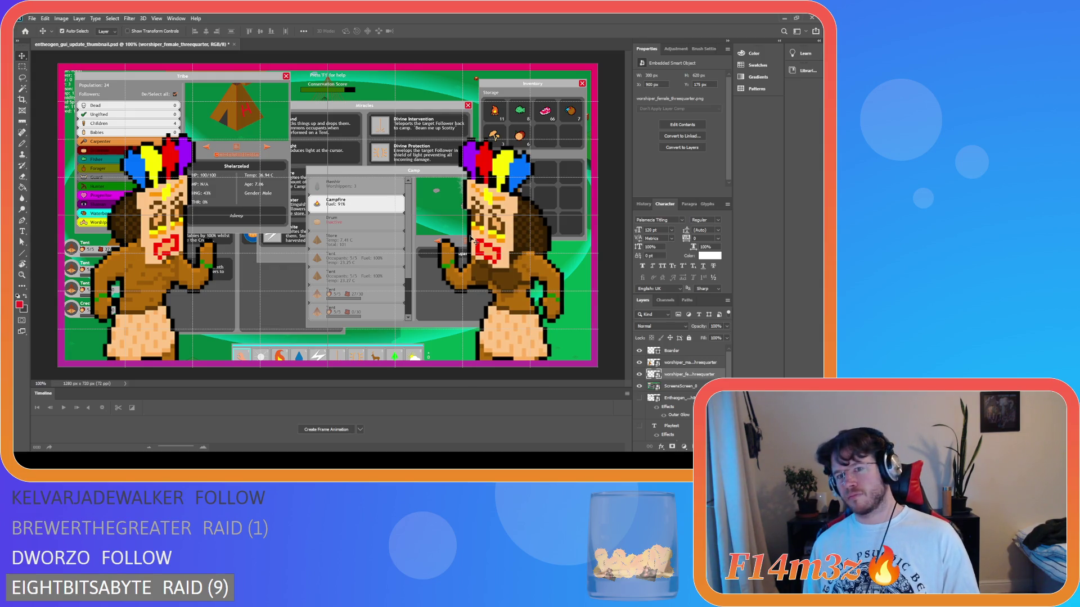
pyautogui.click(160, 236)
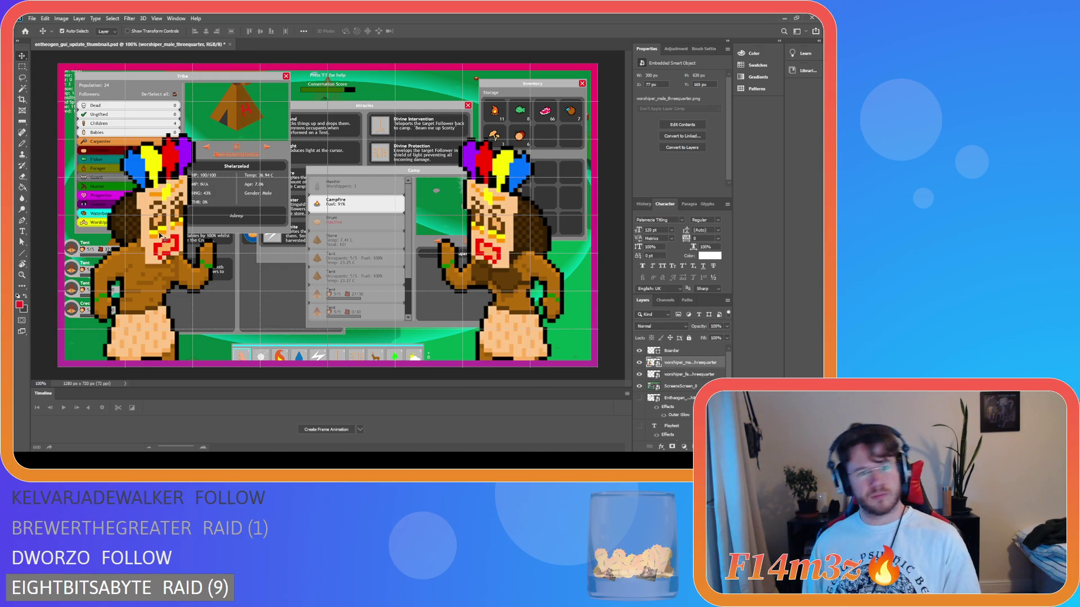
pyautogui.press('Right')
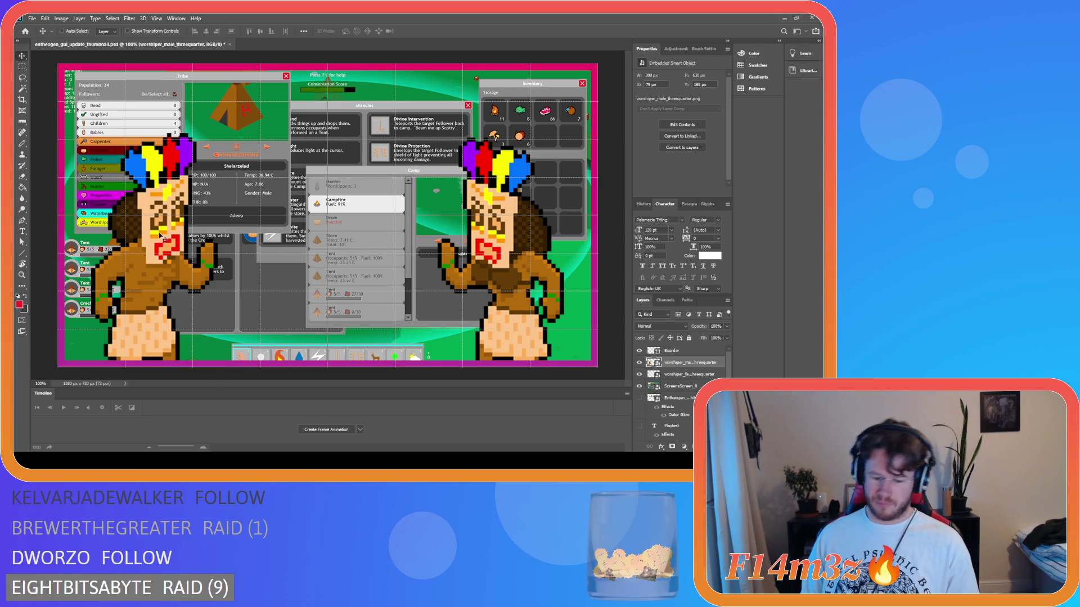
# Enable Auto-Select and Show Transform Controls with the right worshipper selected.
pyautogui.press('ctrl')
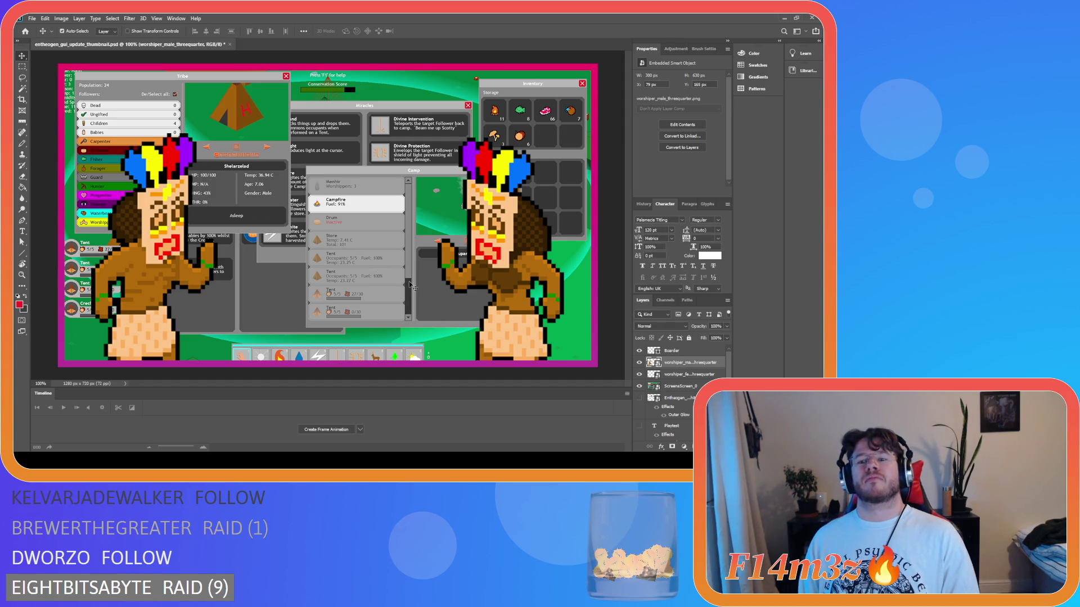
pyautogui.click(470, 276)
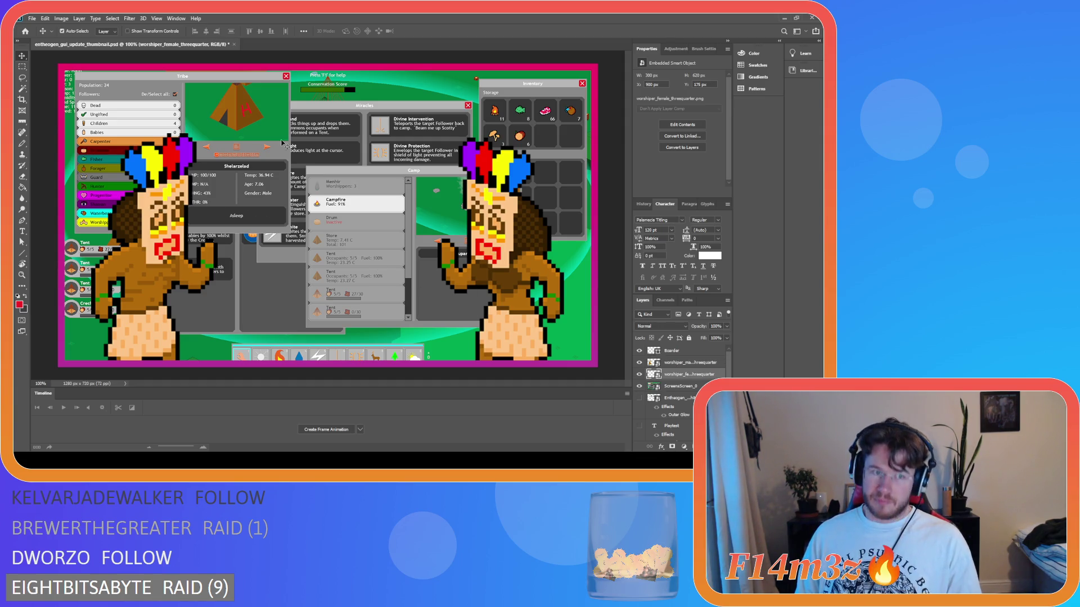
pyautogui.click(148, 31)
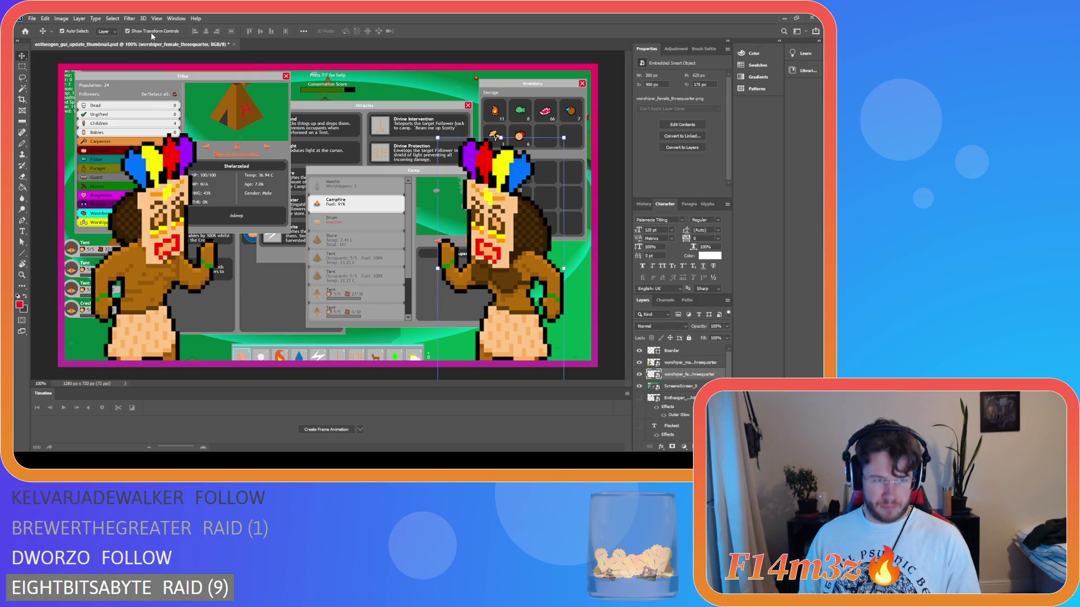
# Rotate the right worshipper to a 5° angle and commit the transform.
pyautogui.moveTo(494, 135); pyautogui.dragTo(528, 135)
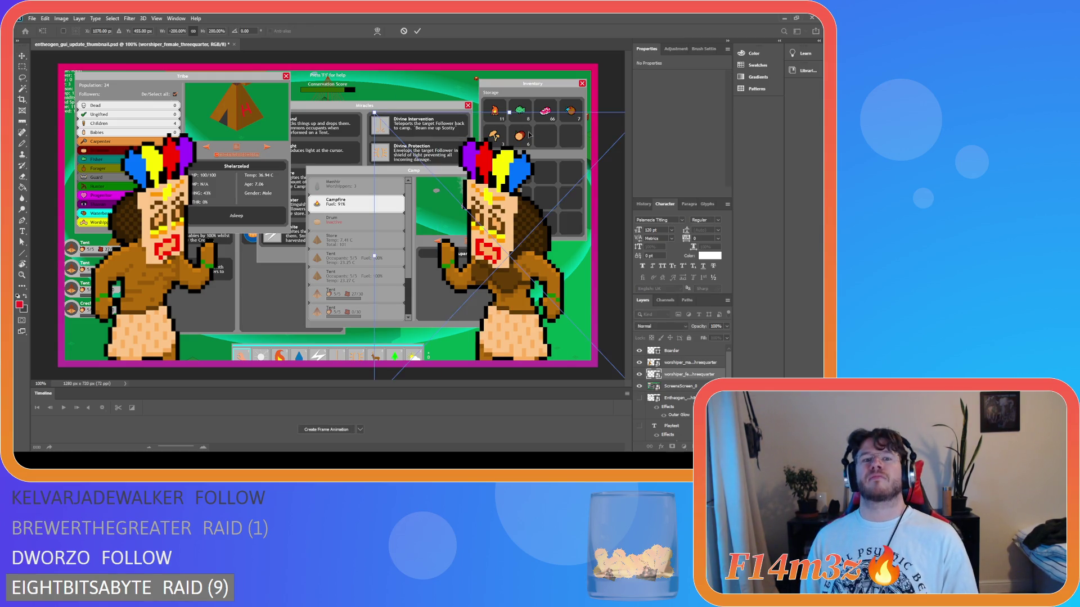
pyautogui.click(243, 31)
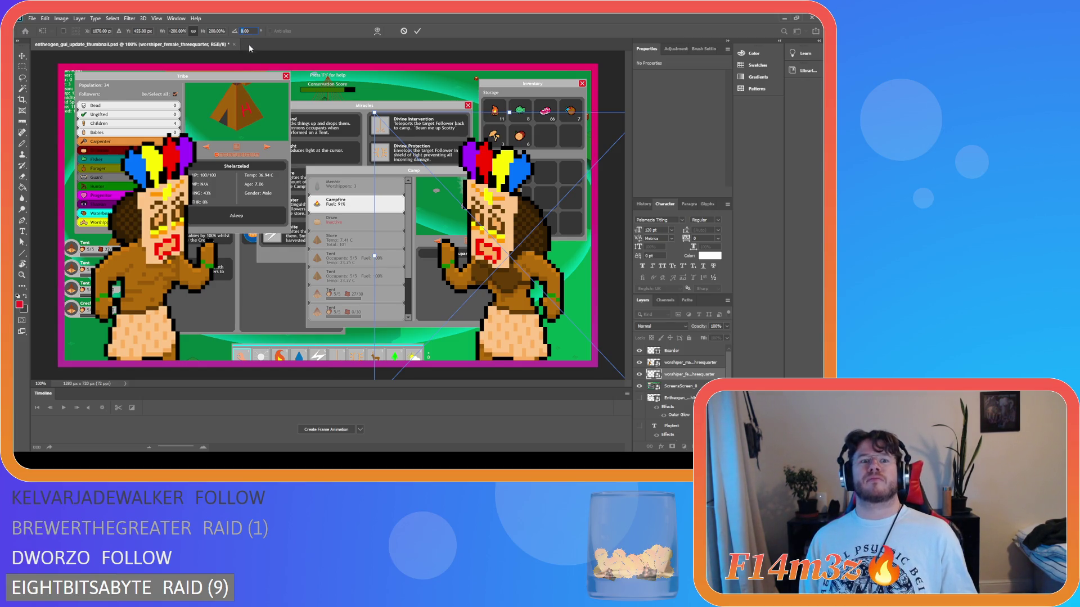
pyautogui.write('20')
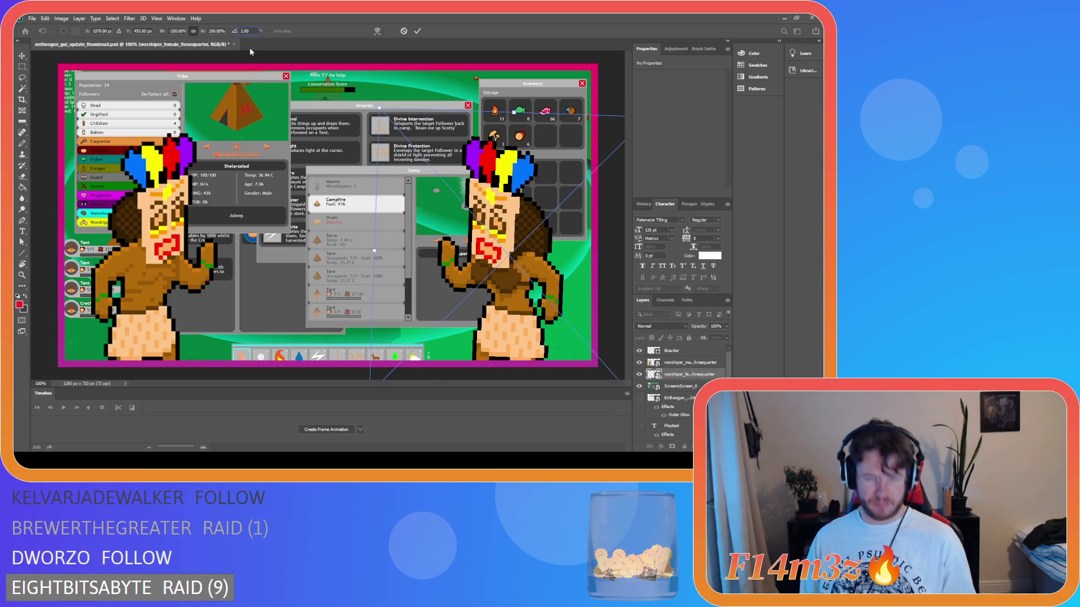
pyautogui.press('Return')
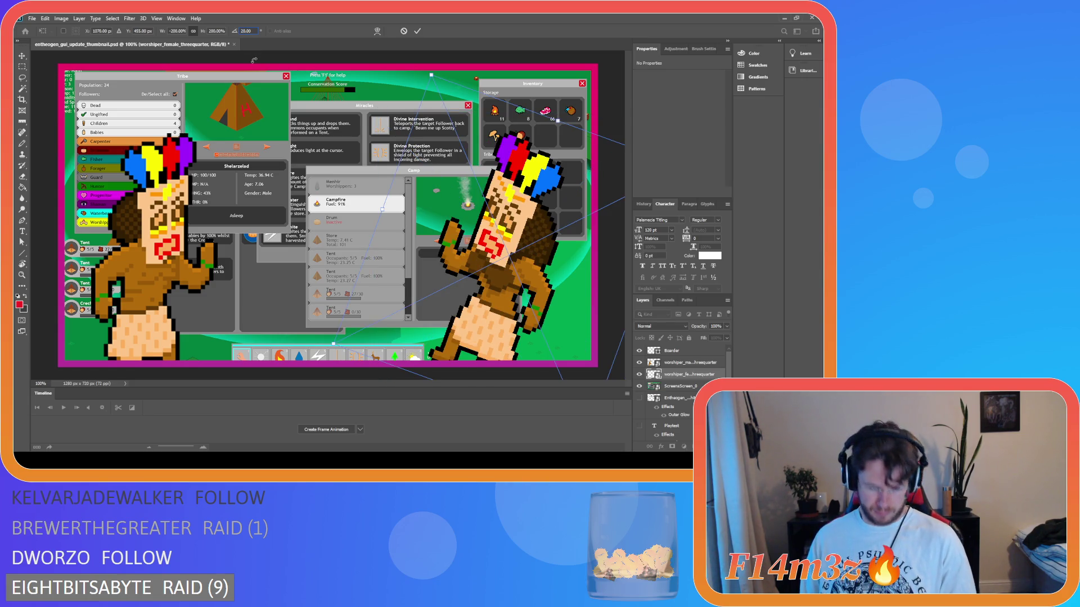
pyautogui.write('0')
pyautogui.press('Return')
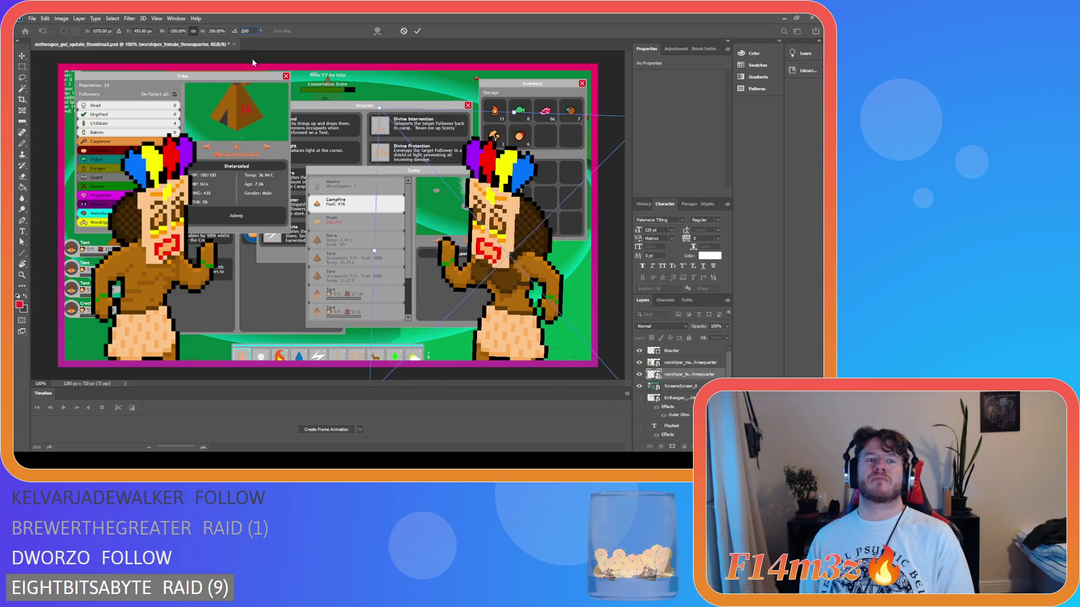
pyautogui.write('5')
pyautogui.press('Return')
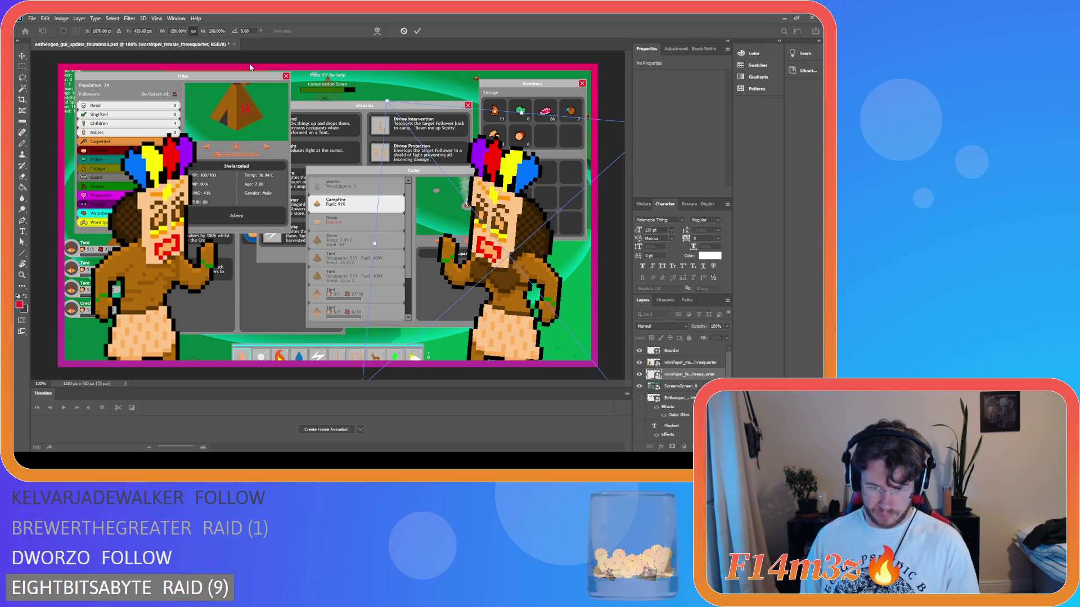
pyautogui.click(417, 31)
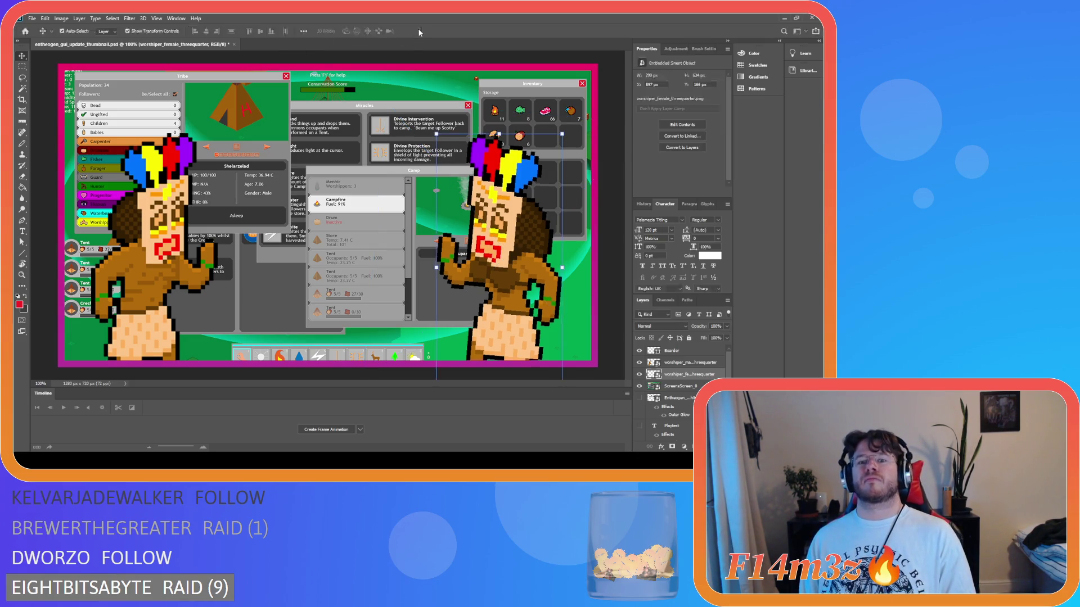
# Free Transform and commit the left worshipper, hide transform controls, then deselect the layer.
pyautogui.click(163, 258)
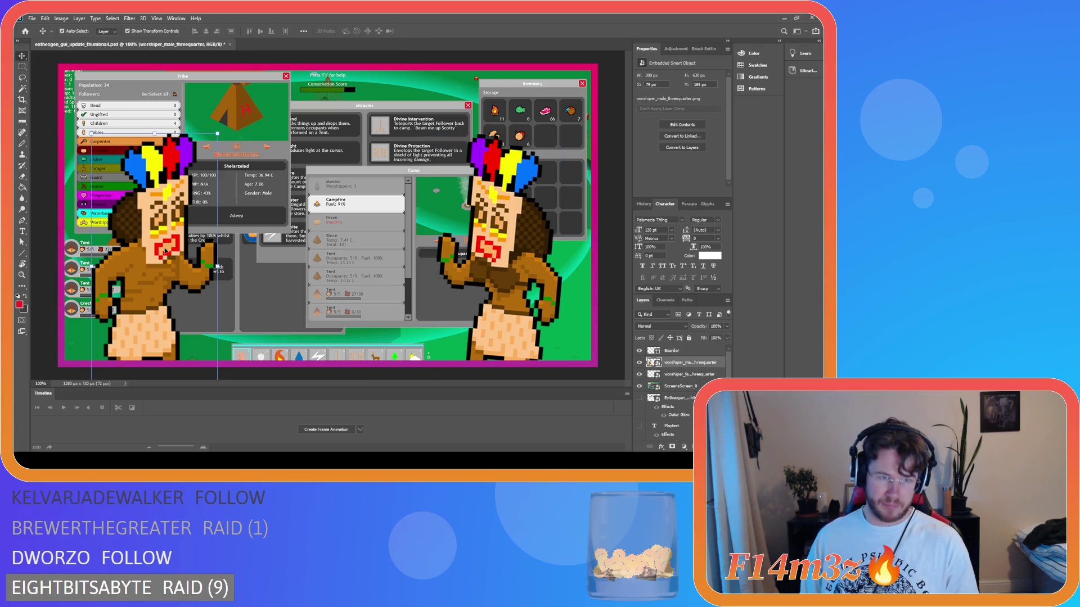
pyautogui.hotkey('ctrl', 't')
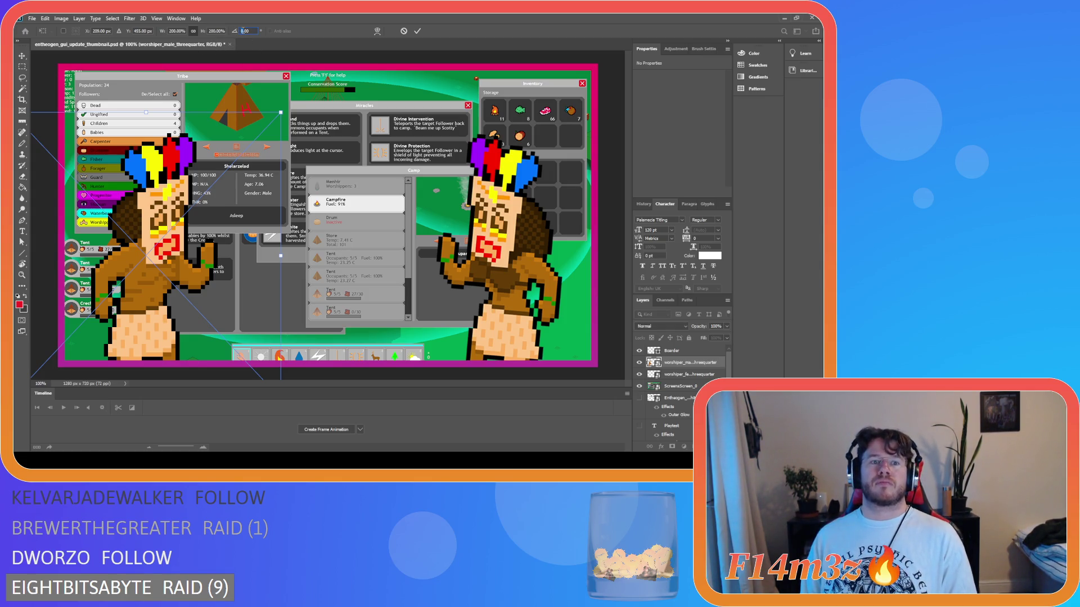
pyautogui.scroll(-3, 244, 31)
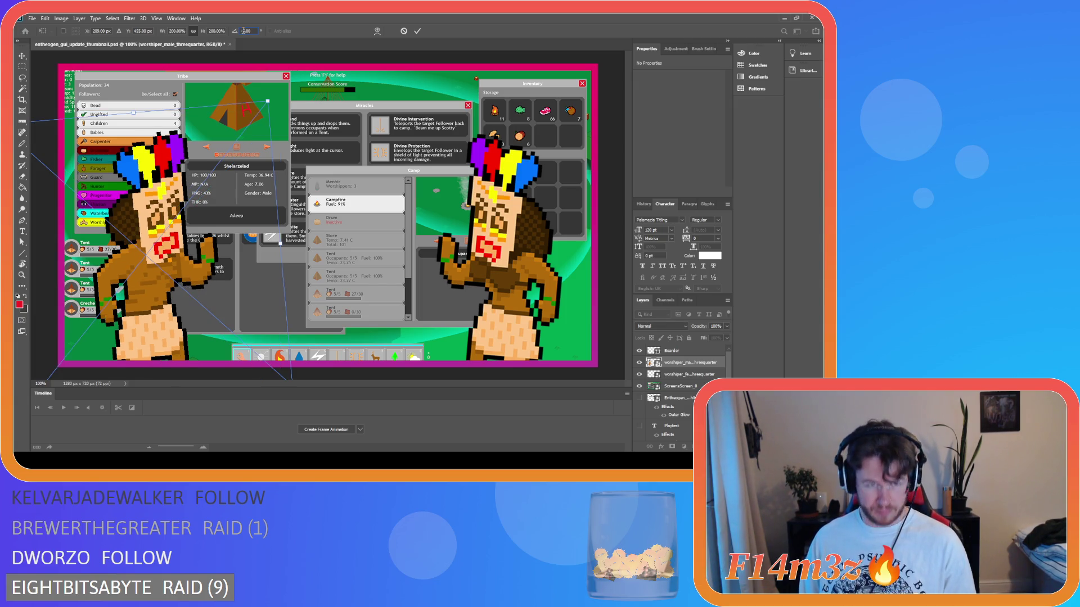
pyautogui.click(417, 31)
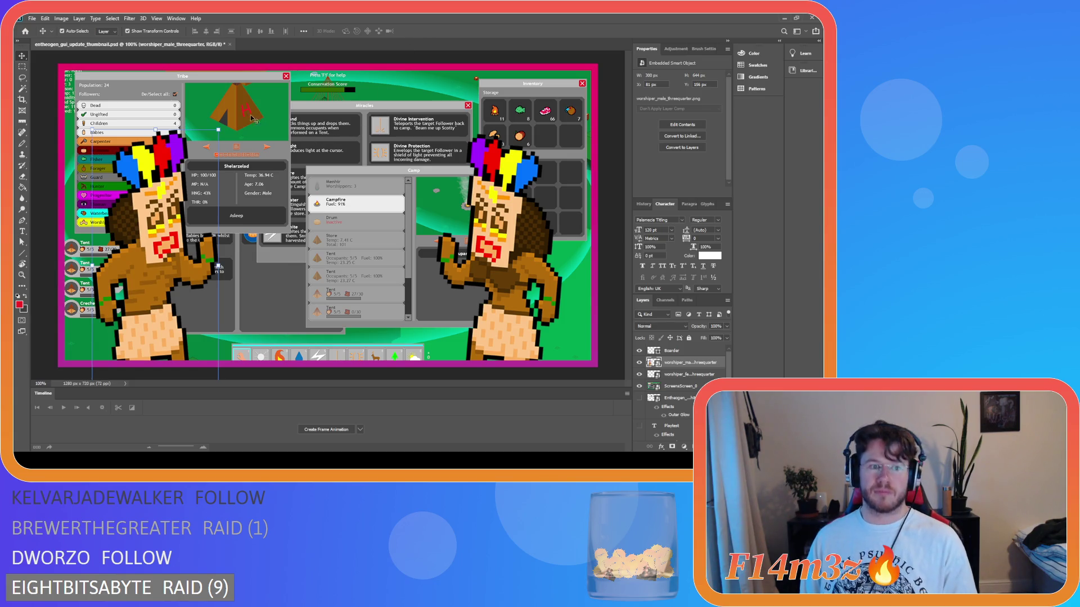
pyautogui.click(128, 32)
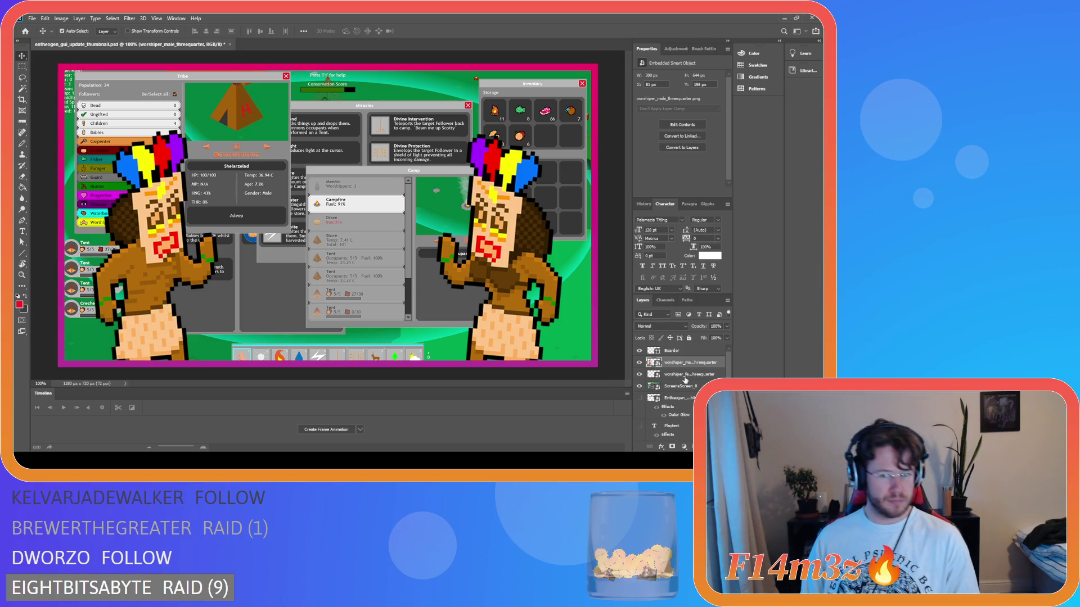
pyautogui.click(713, 379)
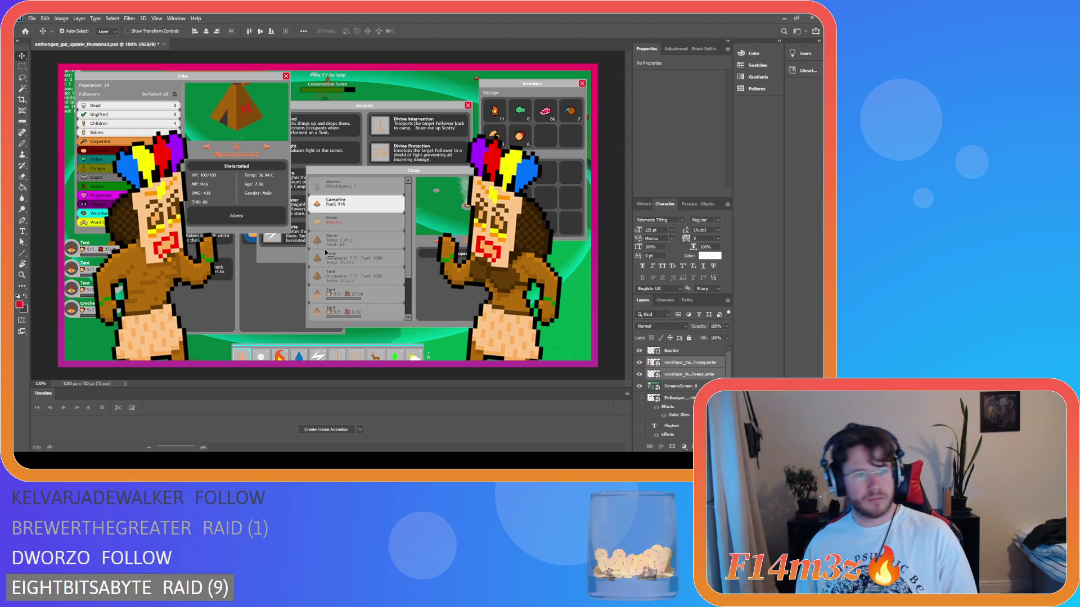
# Toggle the grid and guides, then nudge both worshippers down, up and left with Shift-arrows.
pyautogui.hotkey('ctrl', "'")
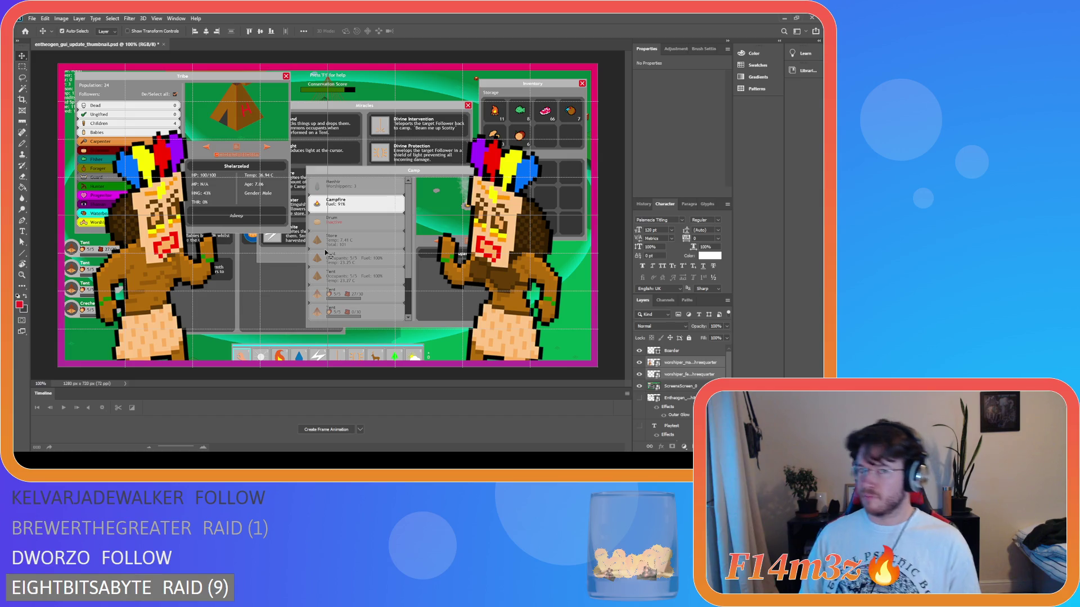
pyautogui.hotkey('ctrl', ';')
pyautogui.hotkey('ctrl', 'h')
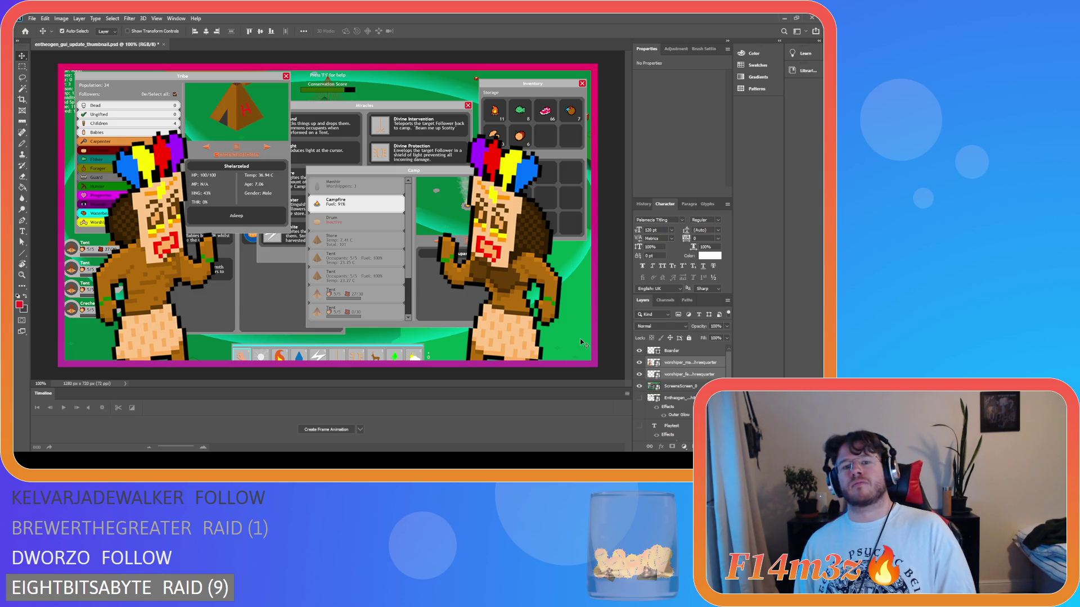
pyautogui.press('Down')
pyautogui.press('Down')
pyautogui.press('Down')
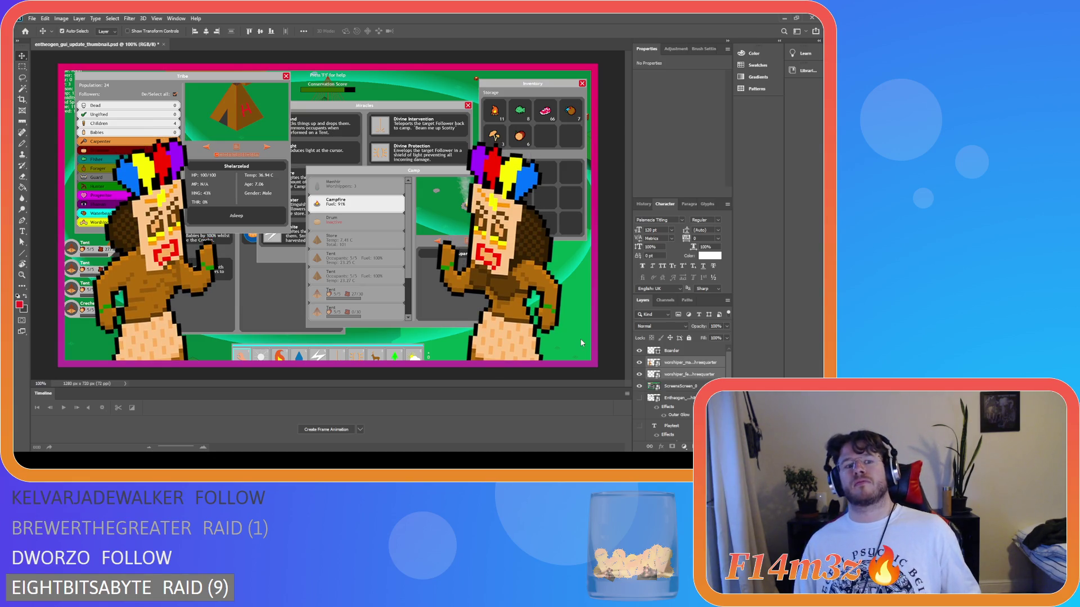
pyautogui.hotkey('shift', 'Up')
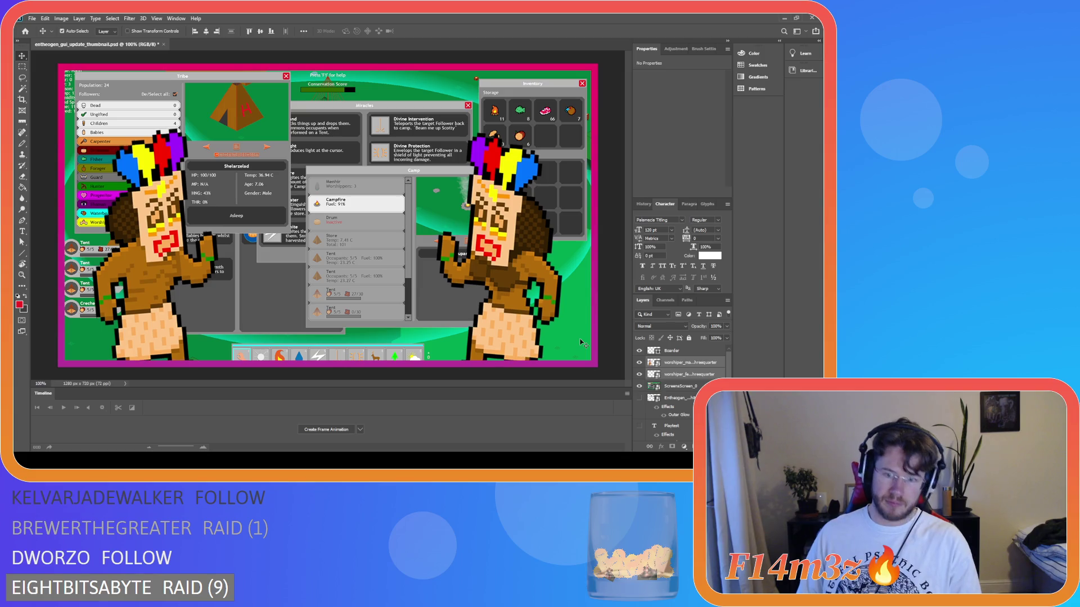
pyautogui.hotkey('shift', 'Left')
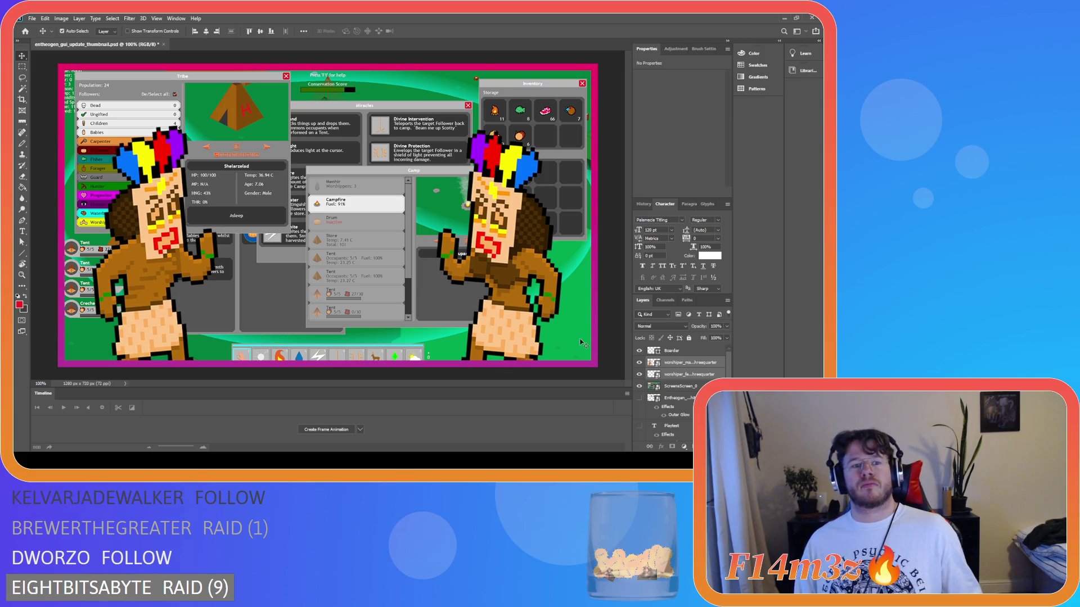
pyautogui.hotkey('shift', 'Down')
# Raise both worshippers 5 px, deselect all layers, and select the Entheogen logo layer.
pyautogui.press('Up')
pyautogui.press('Up')
pyautogui.press('Up')
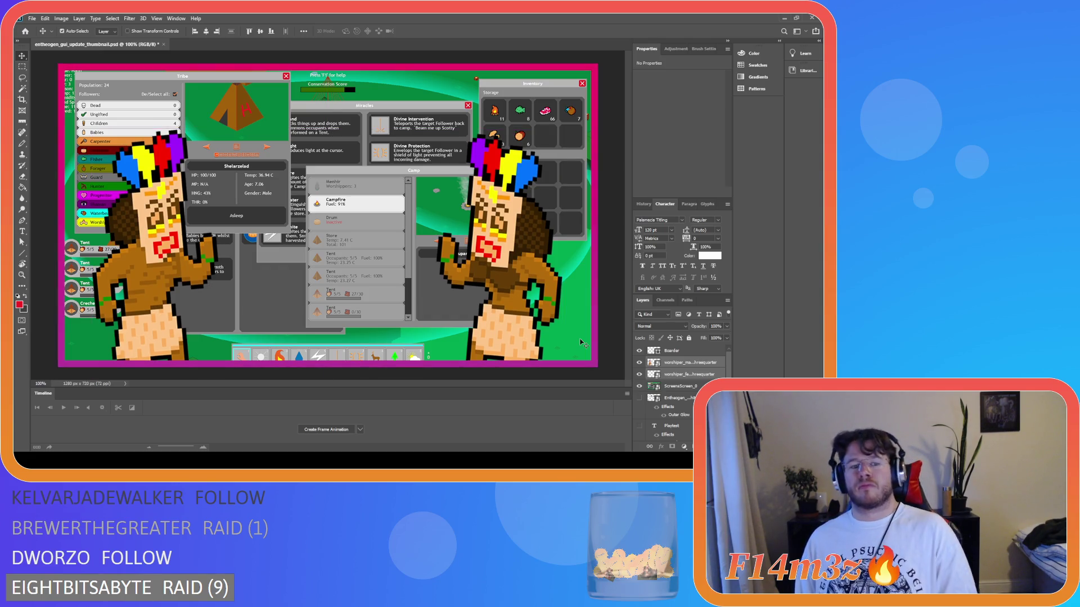
pyautogui.press('Up')
pyautogui.press('Up')
pyautogui.press('Up')
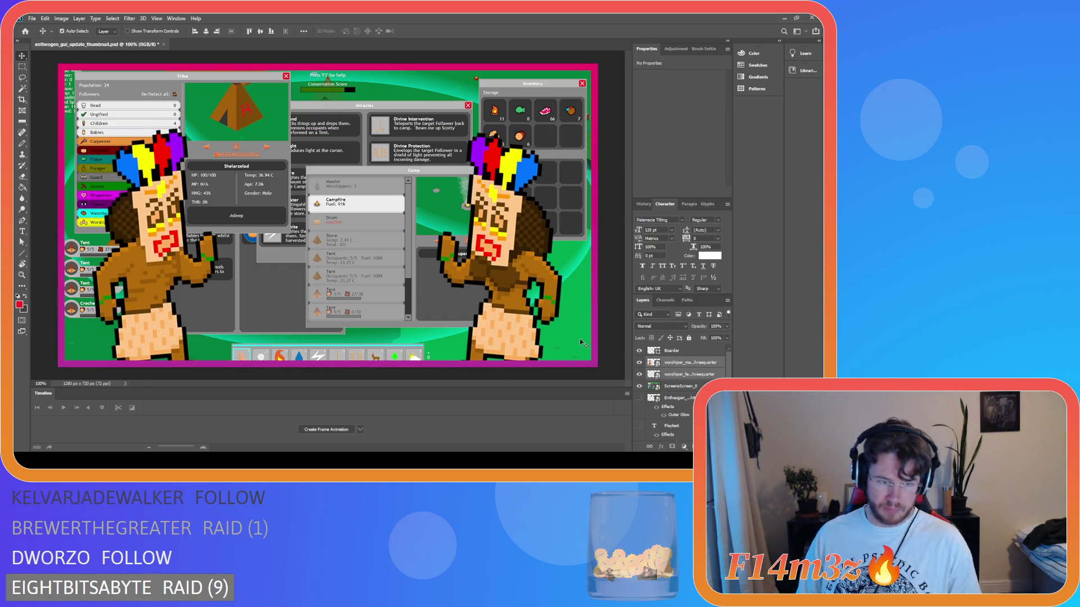
pyautogui.press('Up')
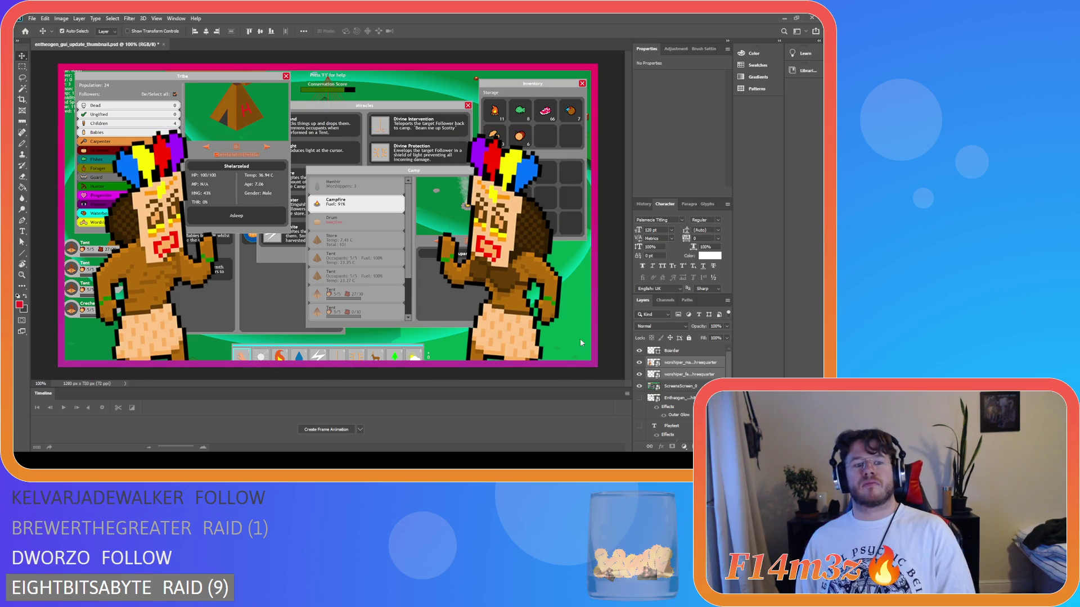
pyautogui.press('Up')
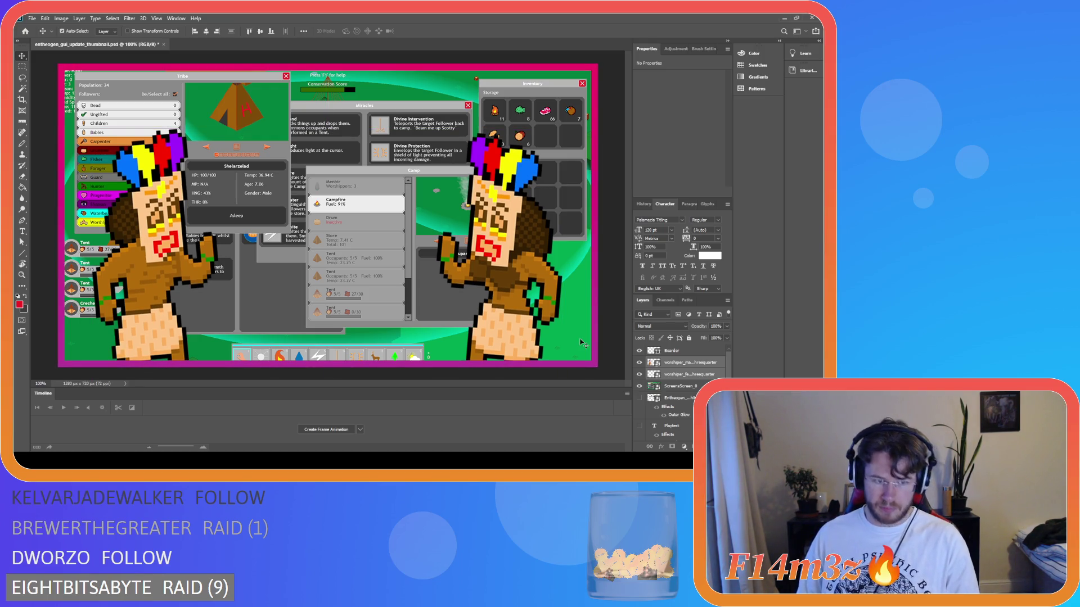
pyautogui.press('Up')
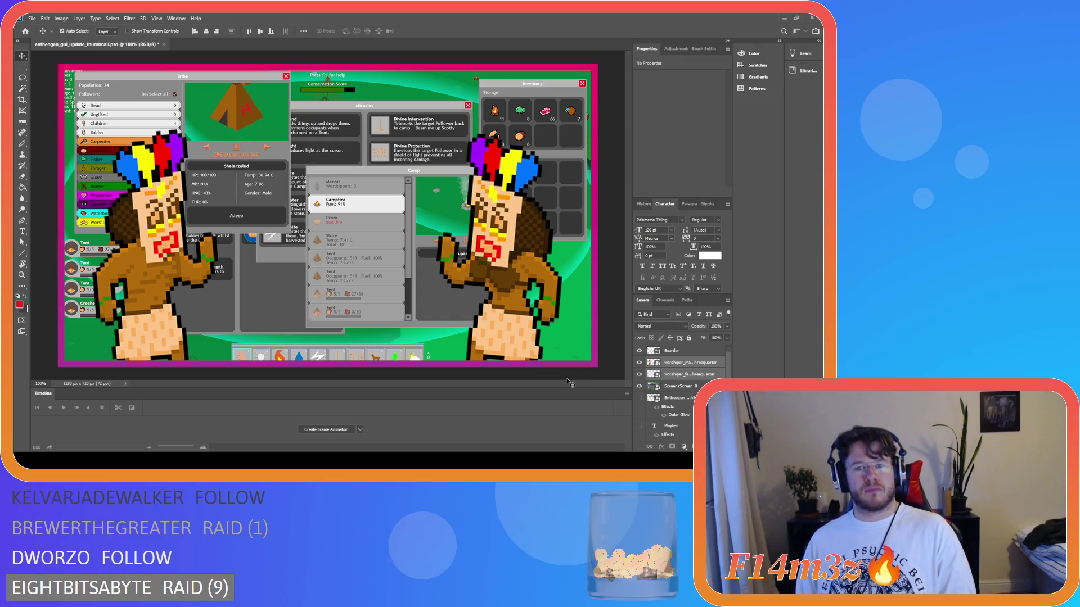
pyautogui.click(608, 326)
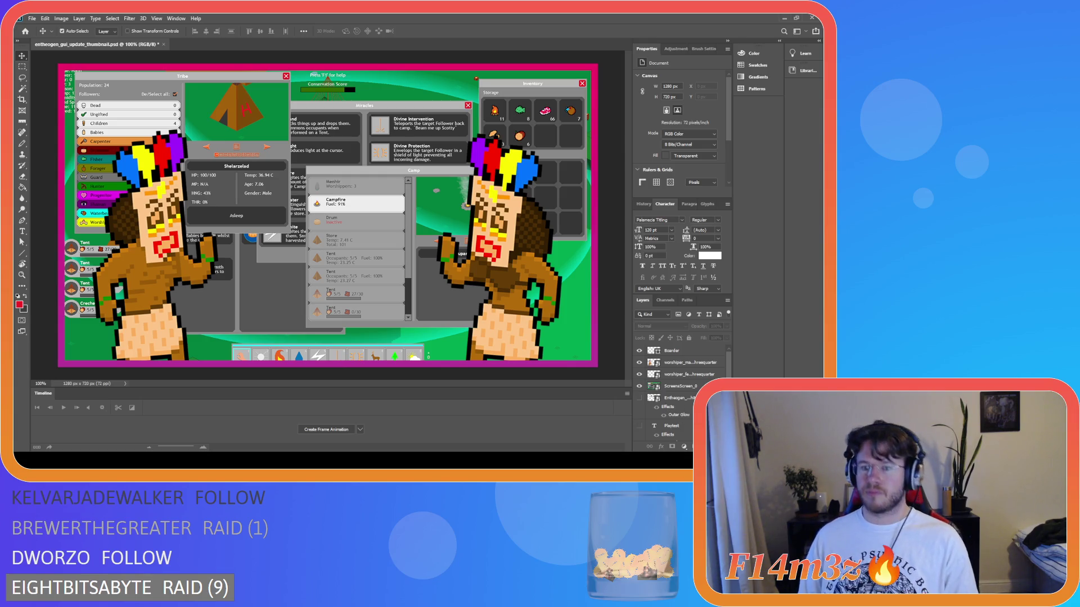
pyautogui.click(685, 398)
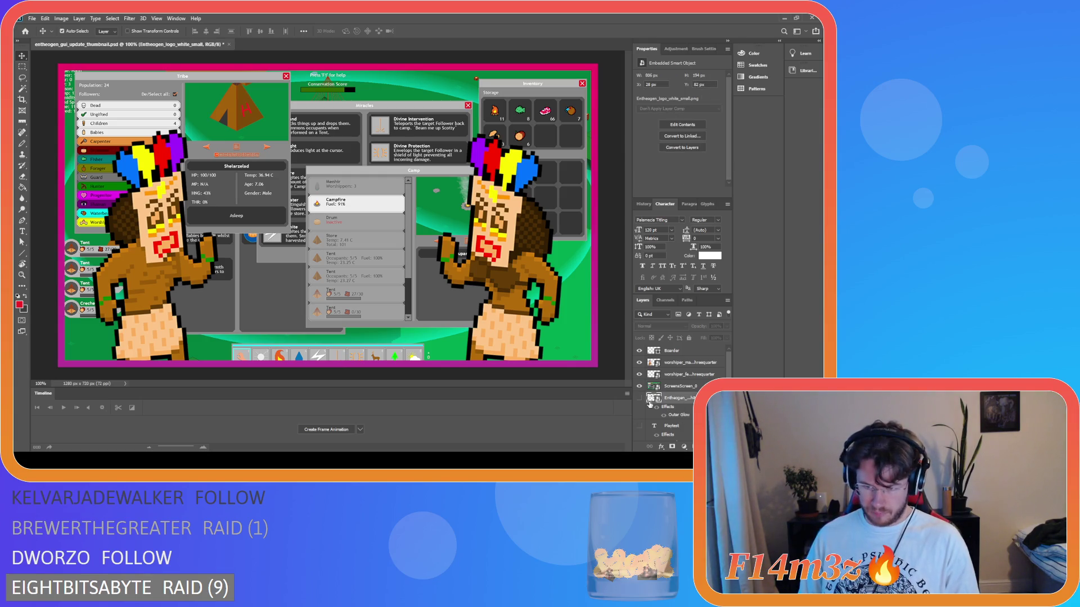
# Move the Entheogen layer above the screenshot and centre the logo along the top.
pyautogui.moveTo(684, 398); pyautogui.dragTo(689, 358)
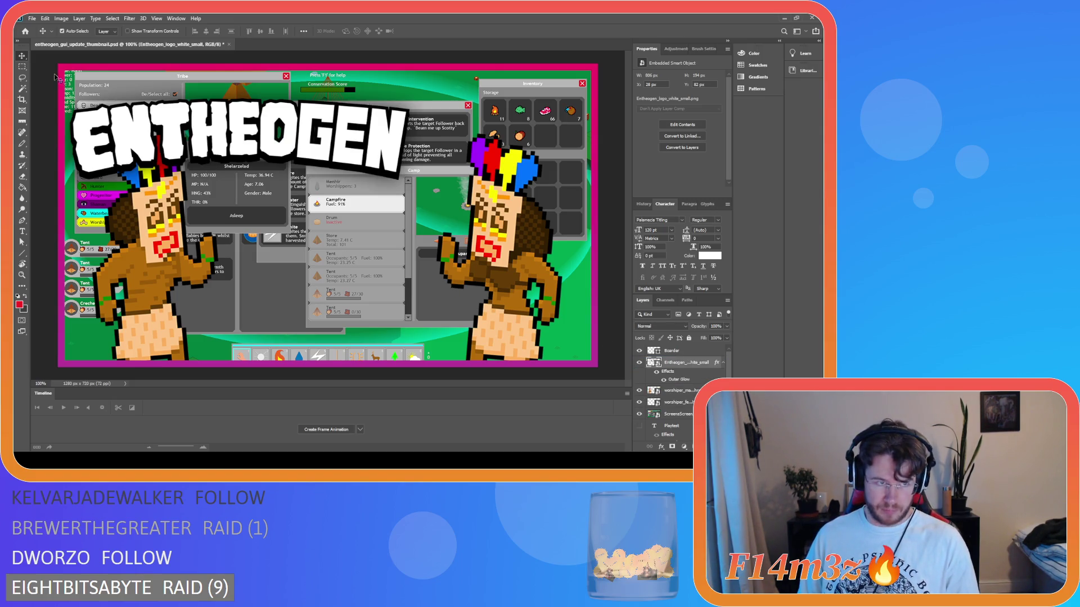
pyautogui.moveTo(325, 150); pyautogui.dragTo(419, 127)
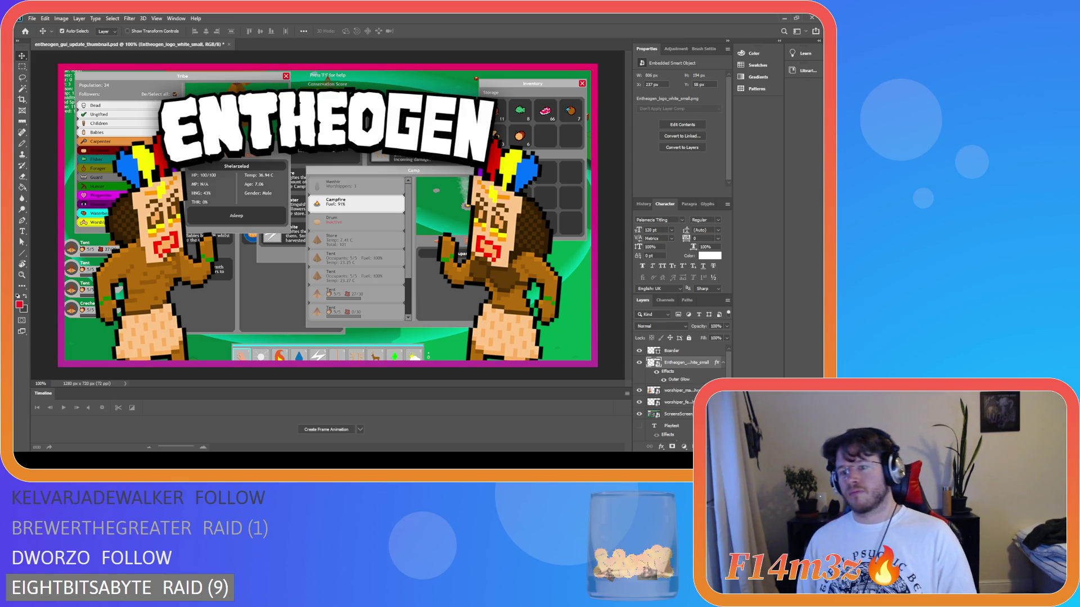
pyautogui.doubleClick(678, 402)
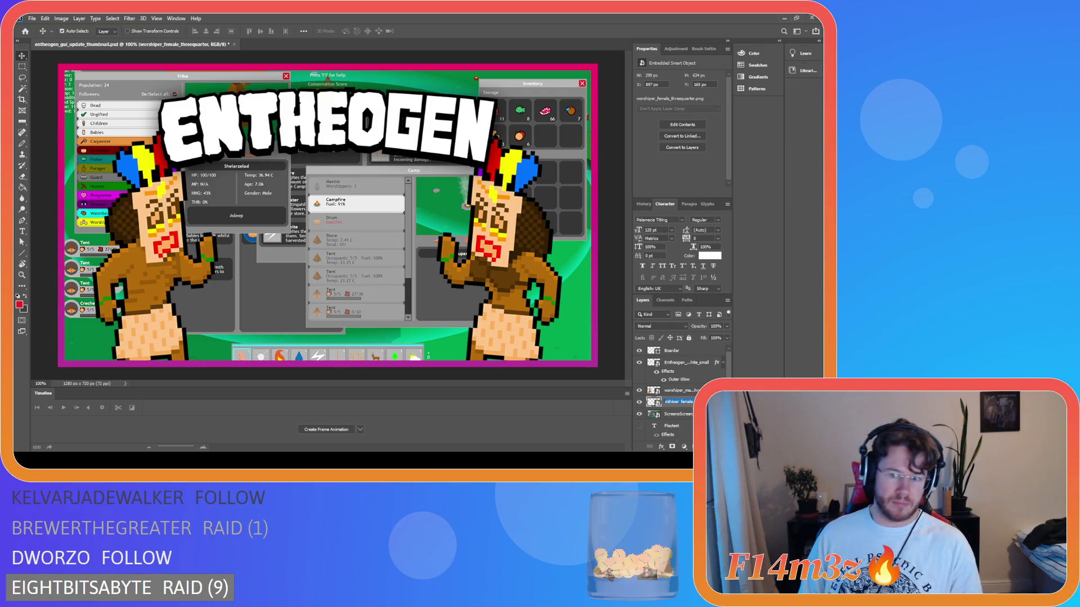
# Paste the copied Outer Glow layer style onto the worshiper_female layer.
pyautogui.press('Return')
pyautogui.press('h')
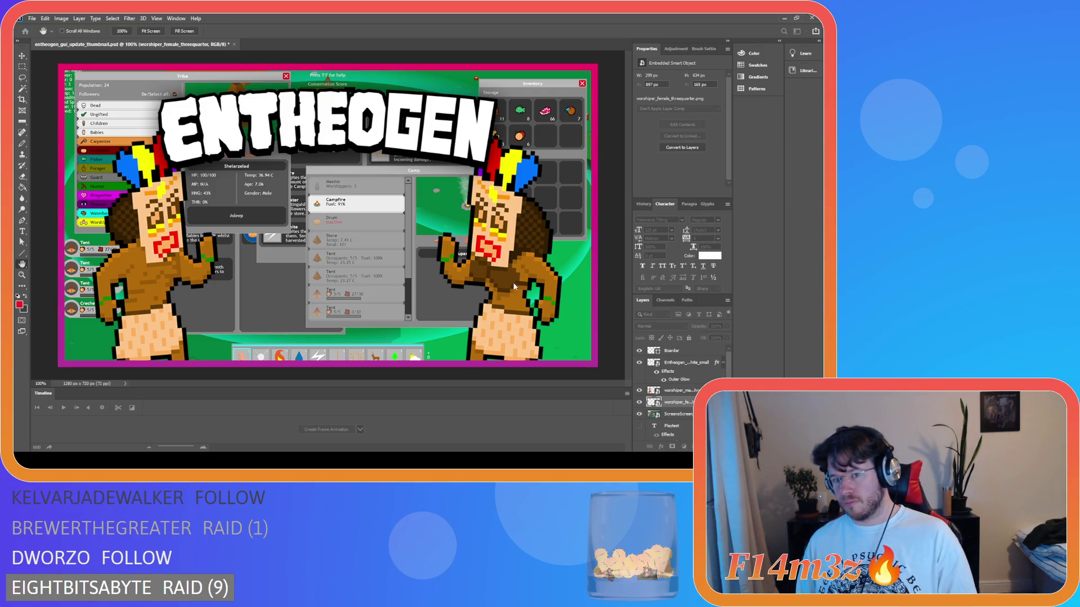
pyautogui.hotkey('ctrl', 'alt', 'v')
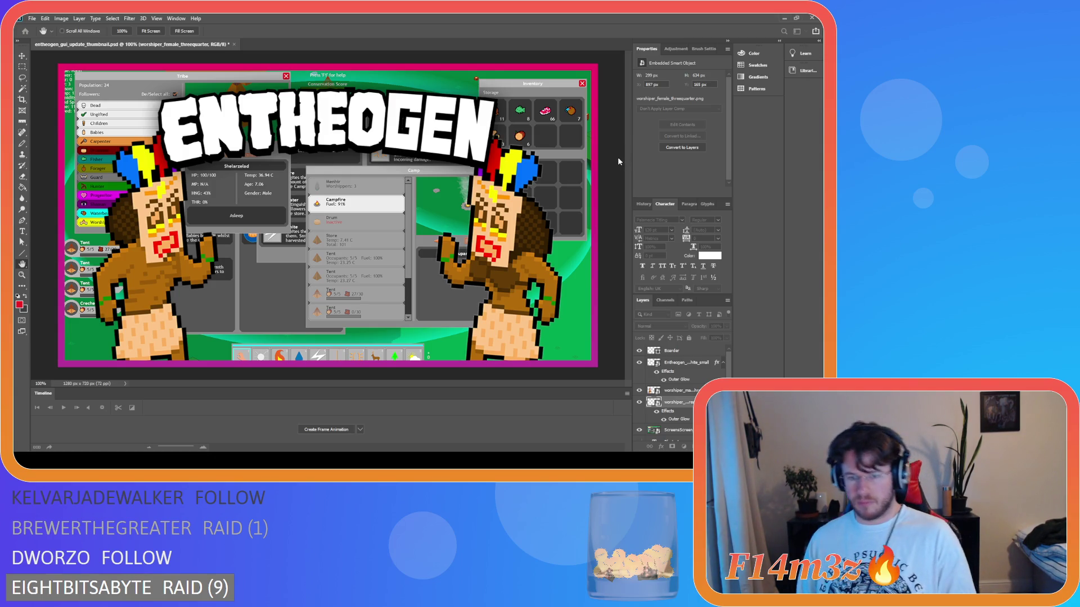
pyautogui.press('i')
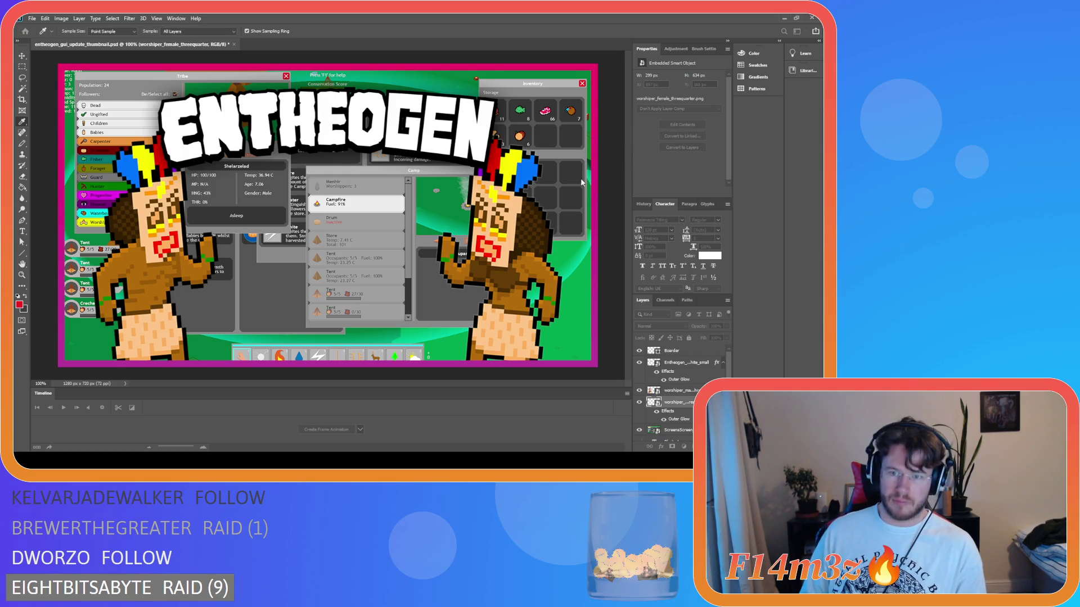
pyautogui.press('h')
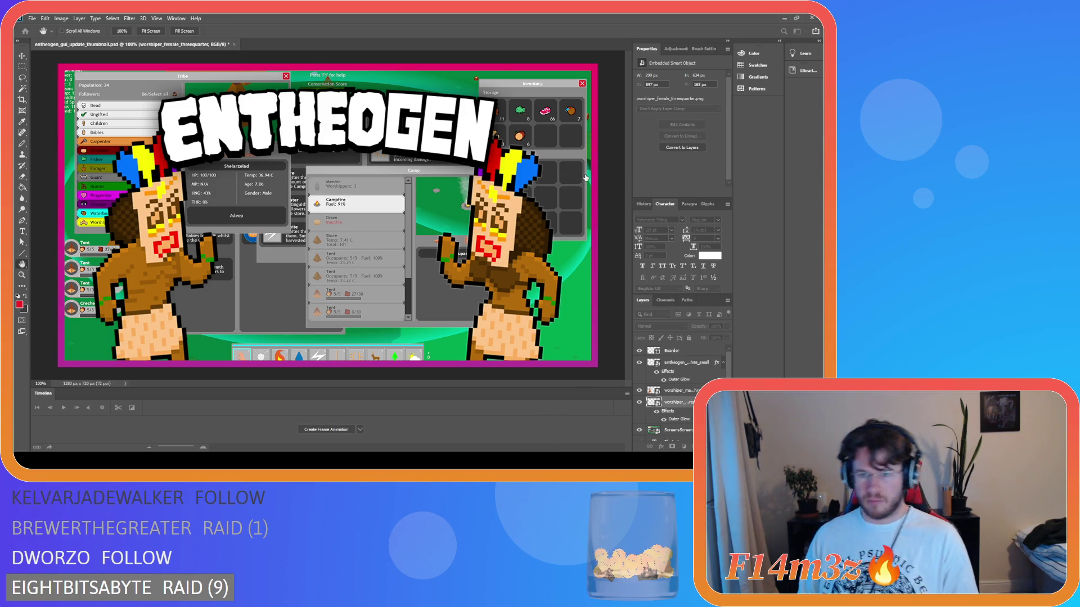
pyautogui.press('i')
pyautogui.press('h')
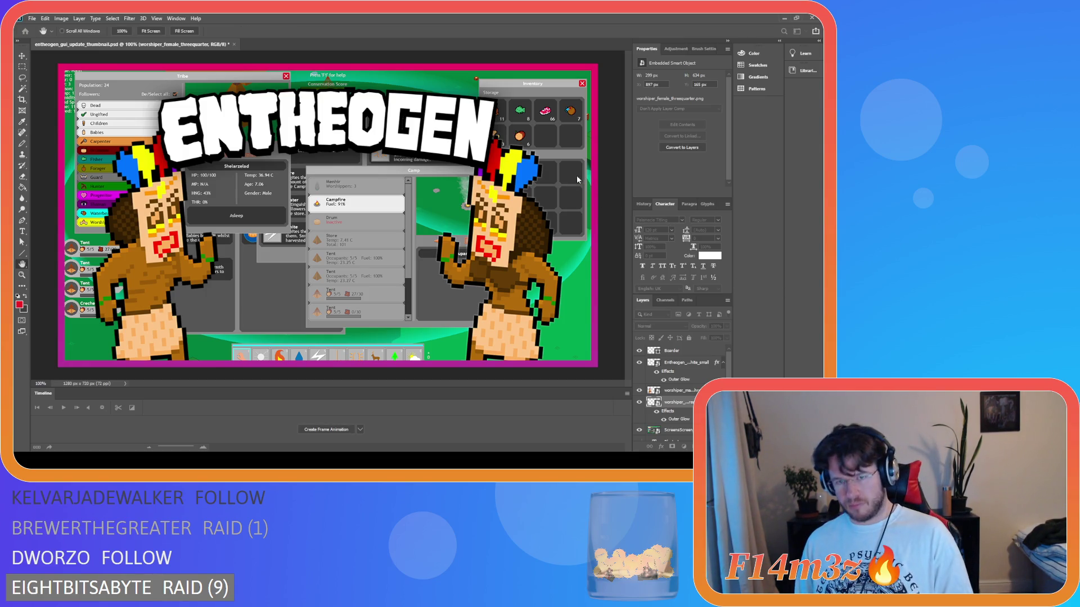
pyautogui.press('i')
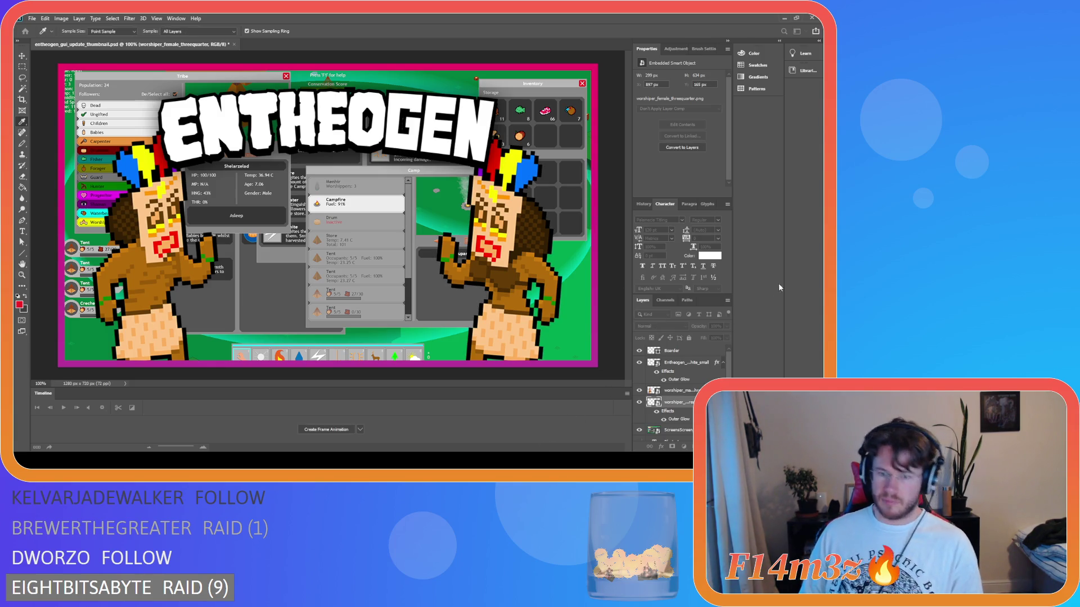
pyautogui.press('h')
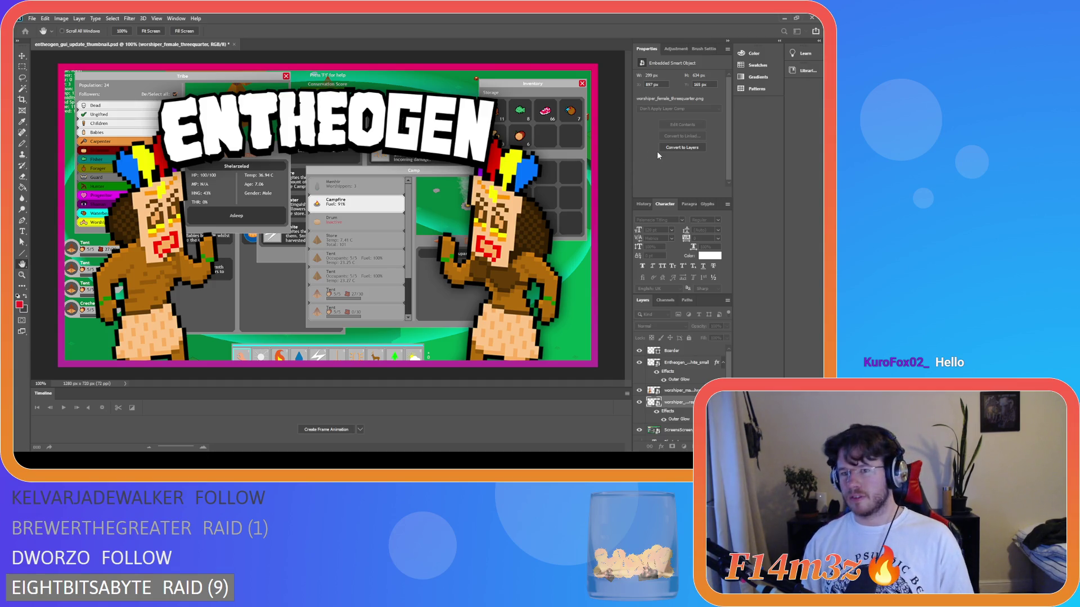
pyautogui.press('space')
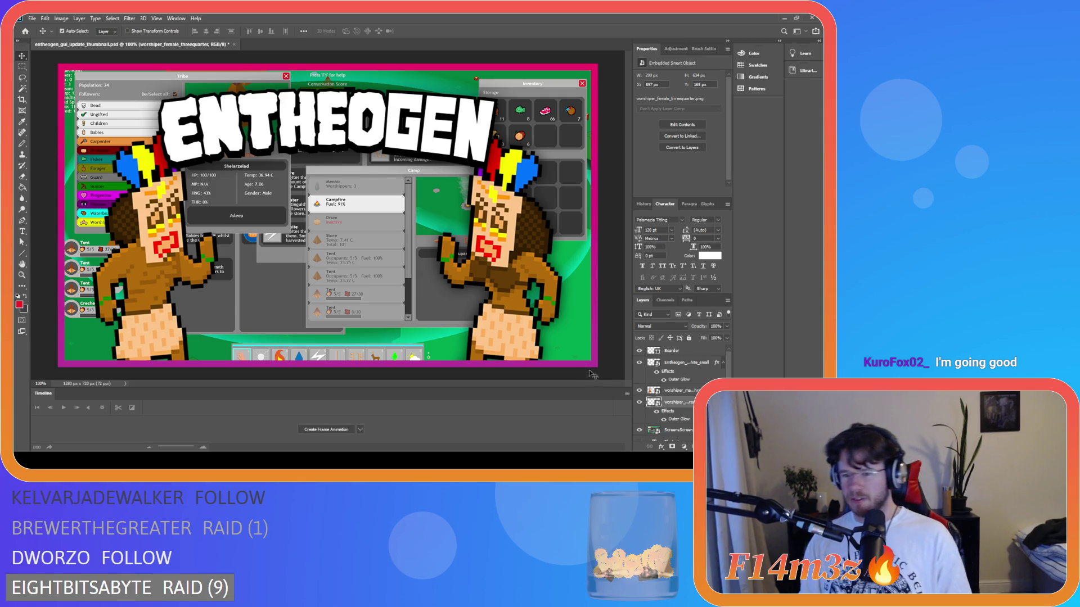
pyautogui.click(683, 392)
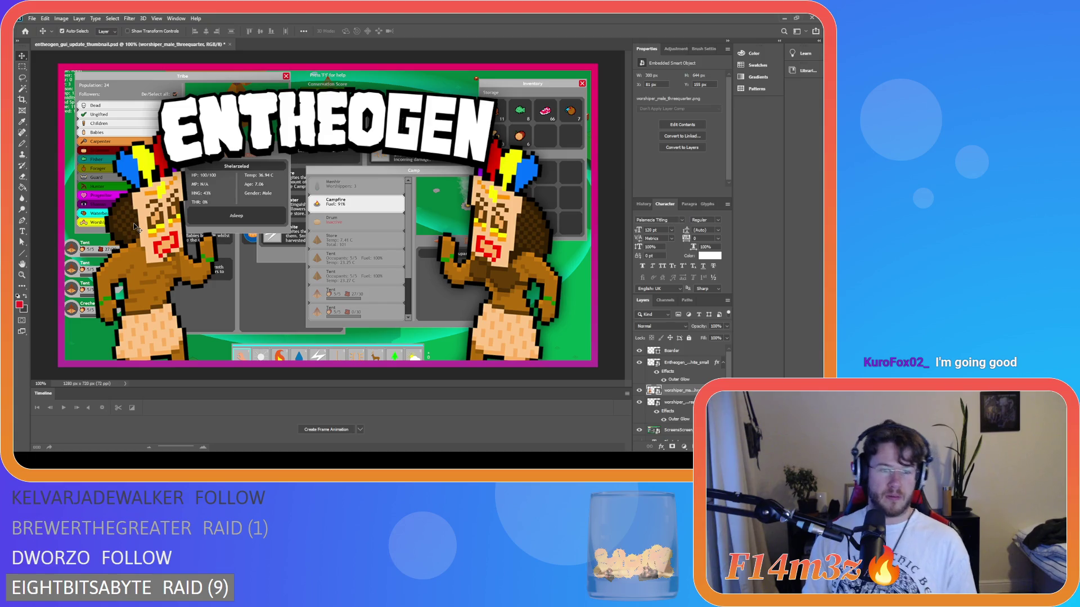
# Give worshiper_male_threequarter the Outer Glow style and hide the Entheogen logo layer.
pyautogui.doubleClick(679, 389)
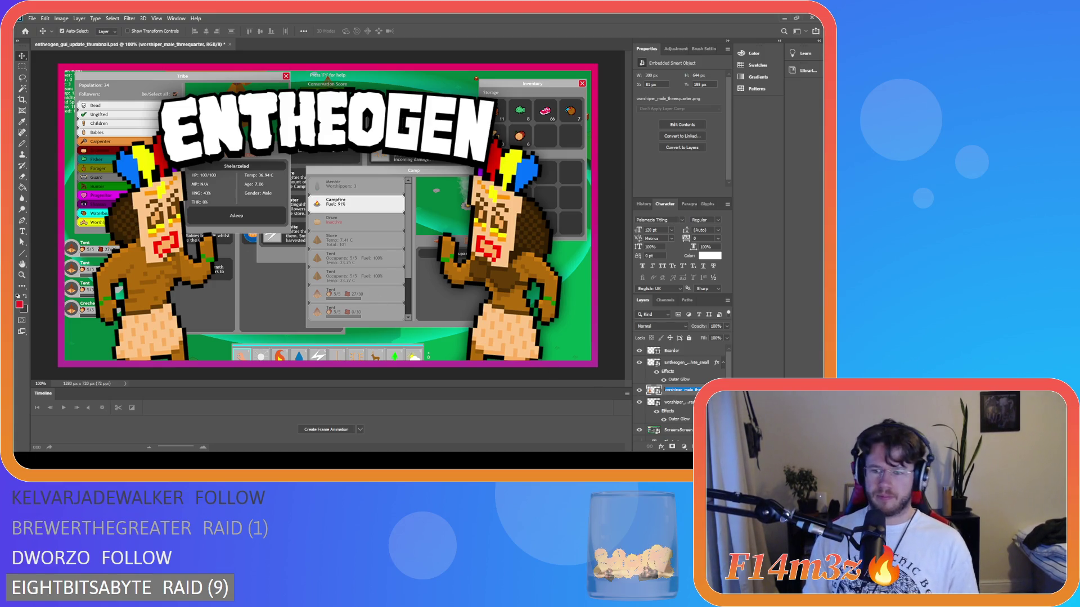
pyautogui.press('Return')
pyautogui.press('space')
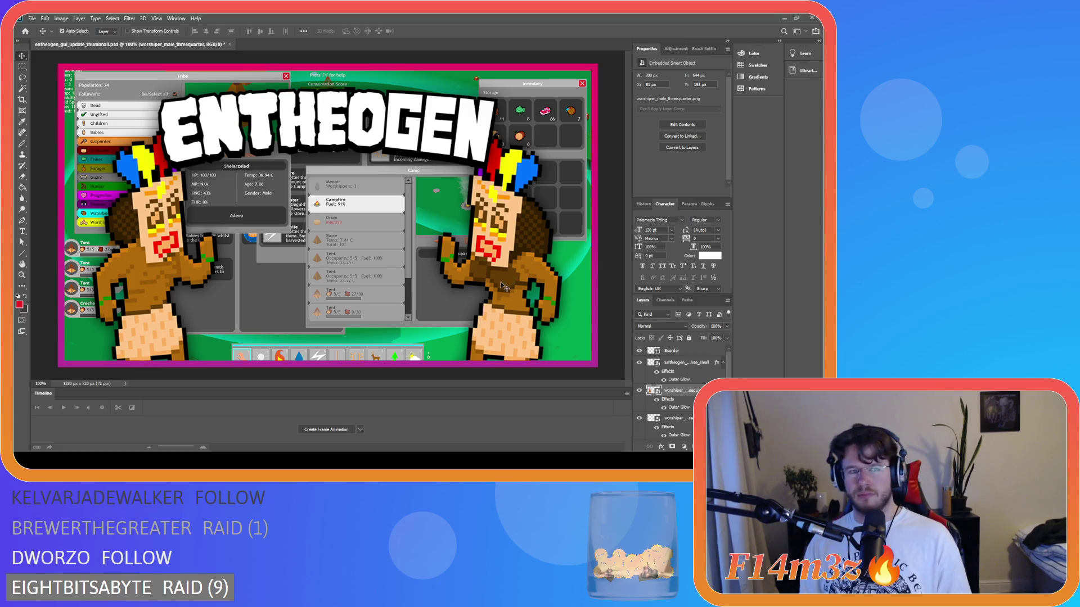
pyautogui.click(639, 364)
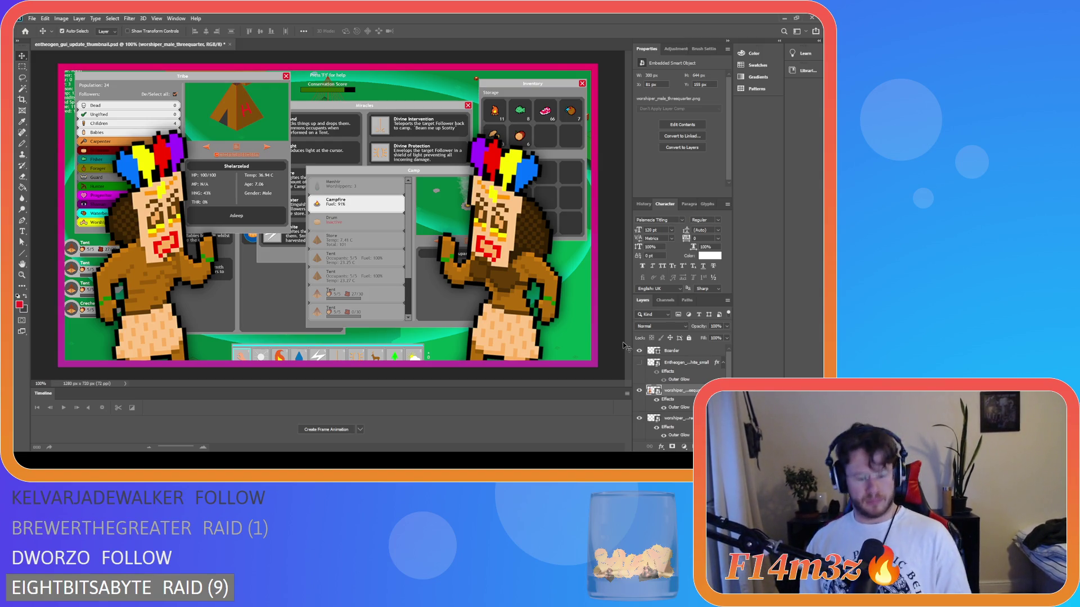
# Toggle the layout grid on and off to check the left worshipper's alignment.
pyautogui.hotkey('ctrl', "'")
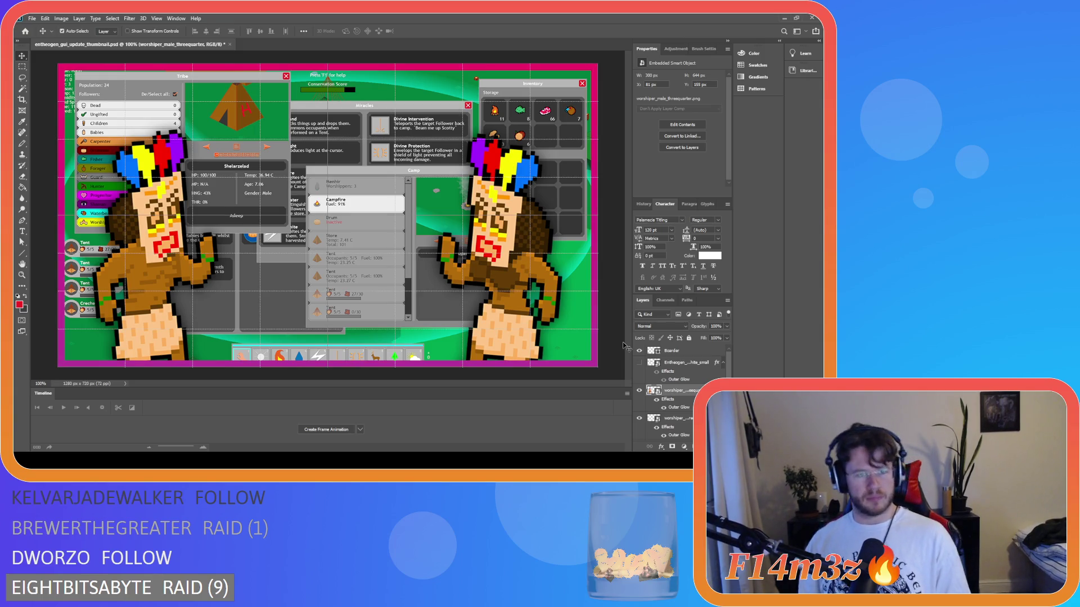
pyautogui.hotkey('ctrl', "'")
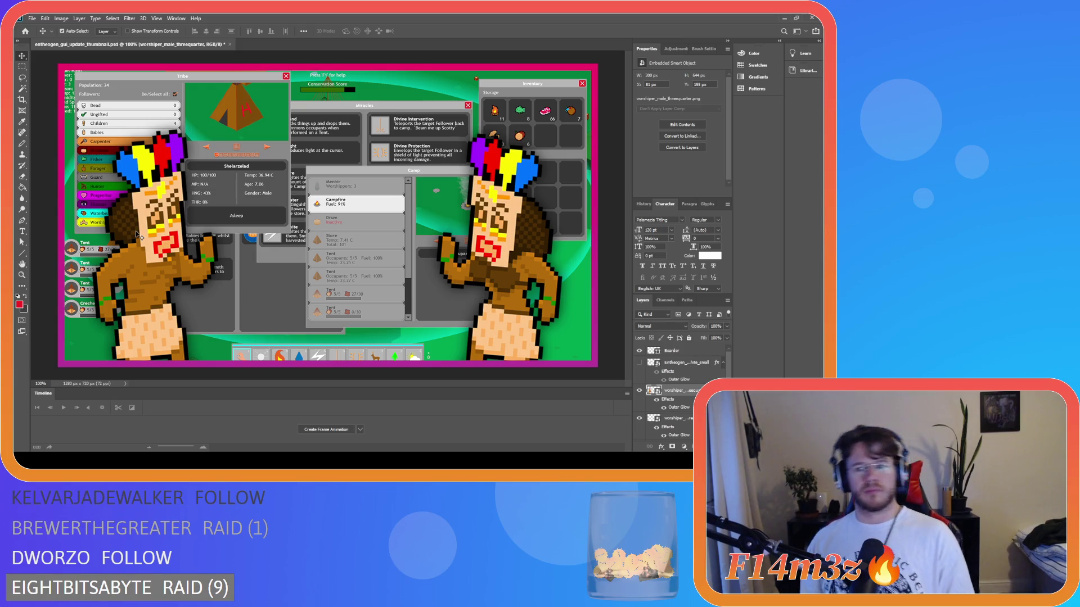
pyautogui.hotkey('ctrl', "'")
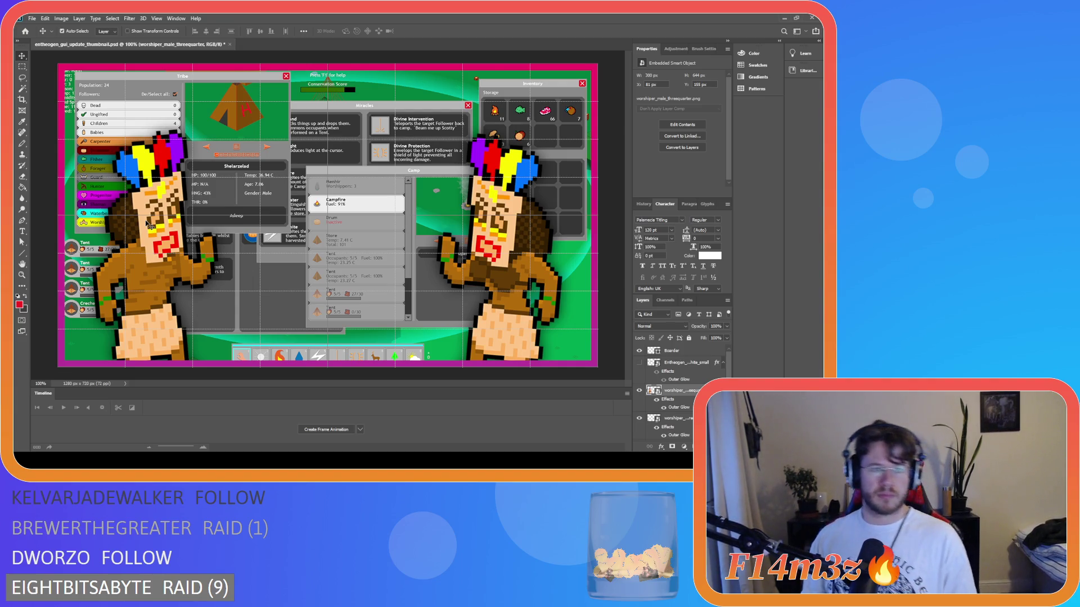
pyautogui.hotkey('ctrl', "'")
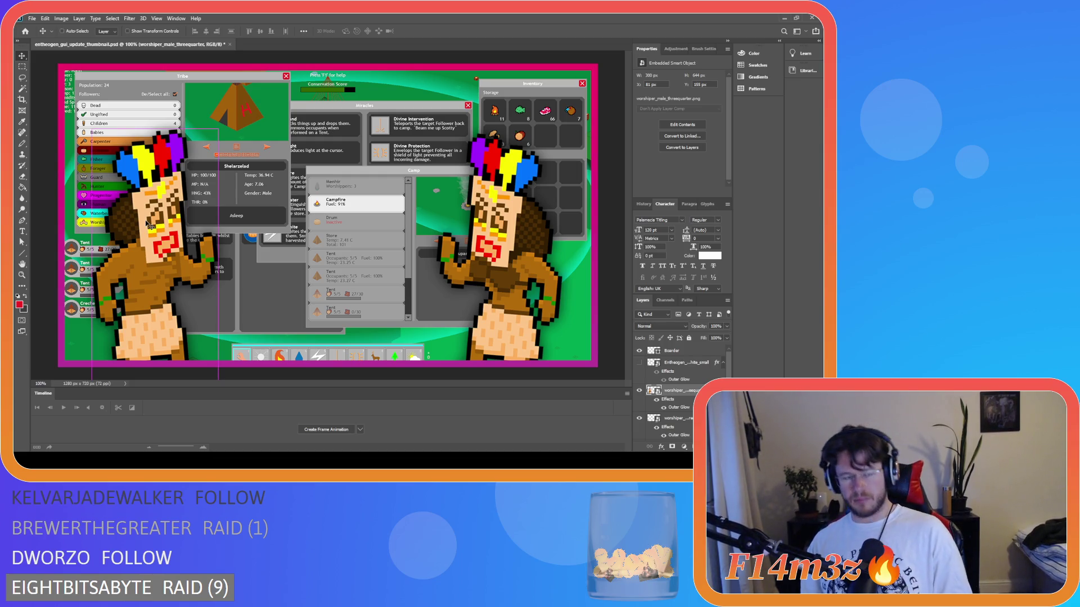
# Nudge the left worshipper further left toward the canvas's left border.
pyautogui.hotkey('shift', 'Left')
pyautogui.press('Left')
pyautogui.press('Left')
pyautogui.hotkey('shift', 'Left')
pyautogui.hotkey('shift', 'Left')
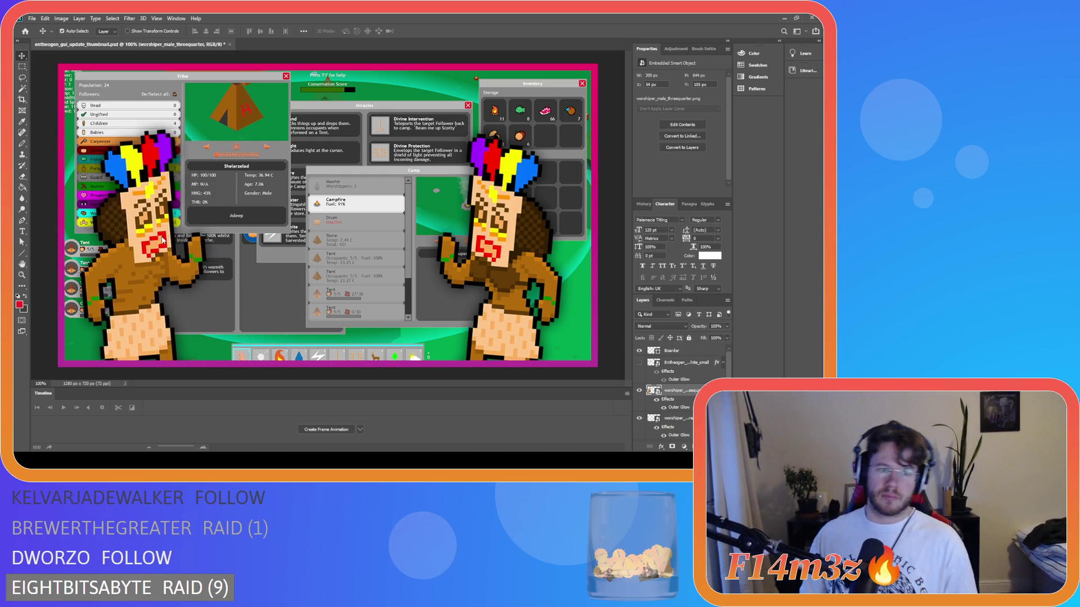
pyautogui.press('Left')
pyautogui.press('Left')
pyautogui.press('Left')
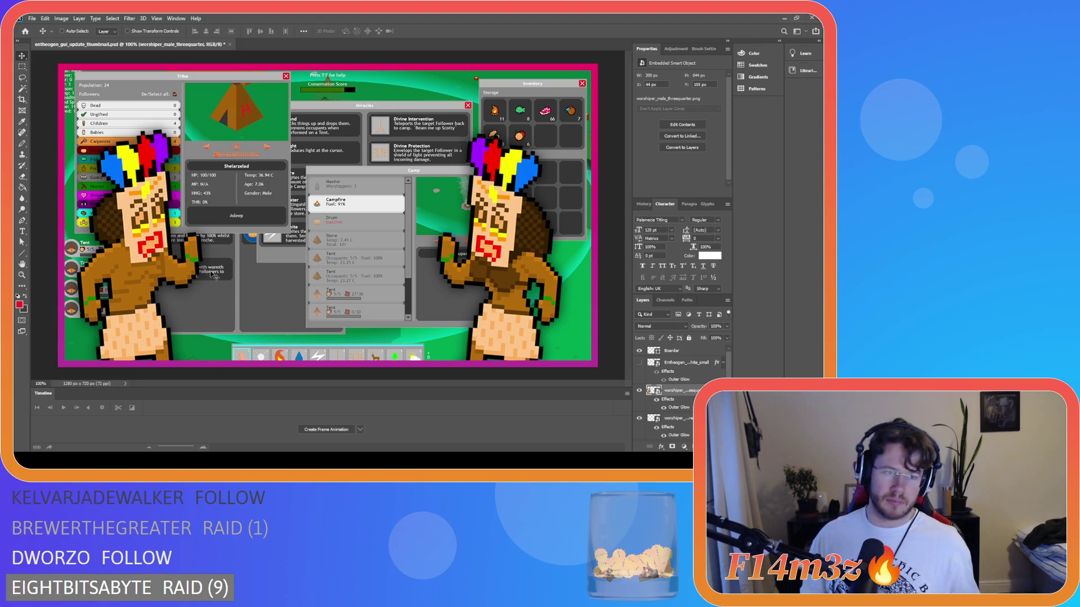
pyautogui.hotkey('ctrl', 'z')
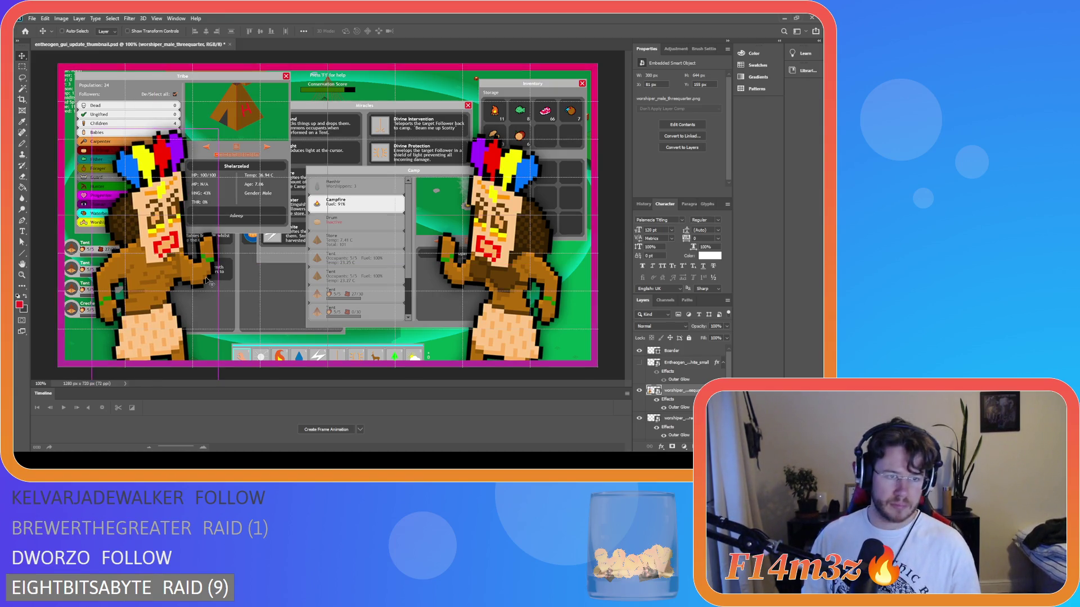
pyautogui.press('Left')
pyautogui.hotkey('shift', 'Left')
pyautogui.press('Left')
pyautogui.press('Left')
pyautogui.press('Left')
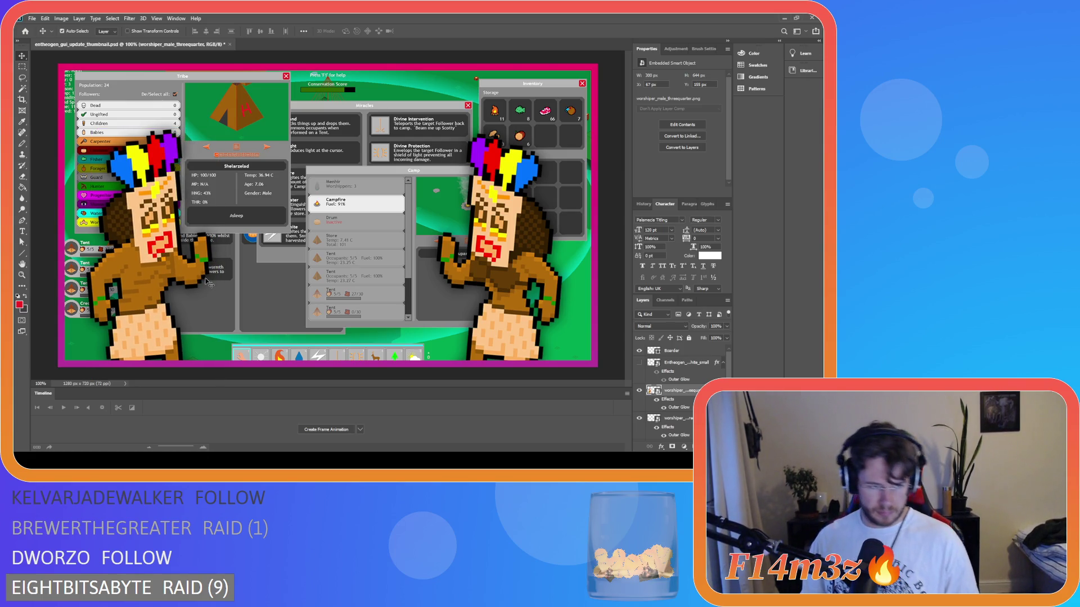
# With the grid shown, drag the left worshipper to fine-tune its position.
pyautogui.hotkey('ctrl', "'")
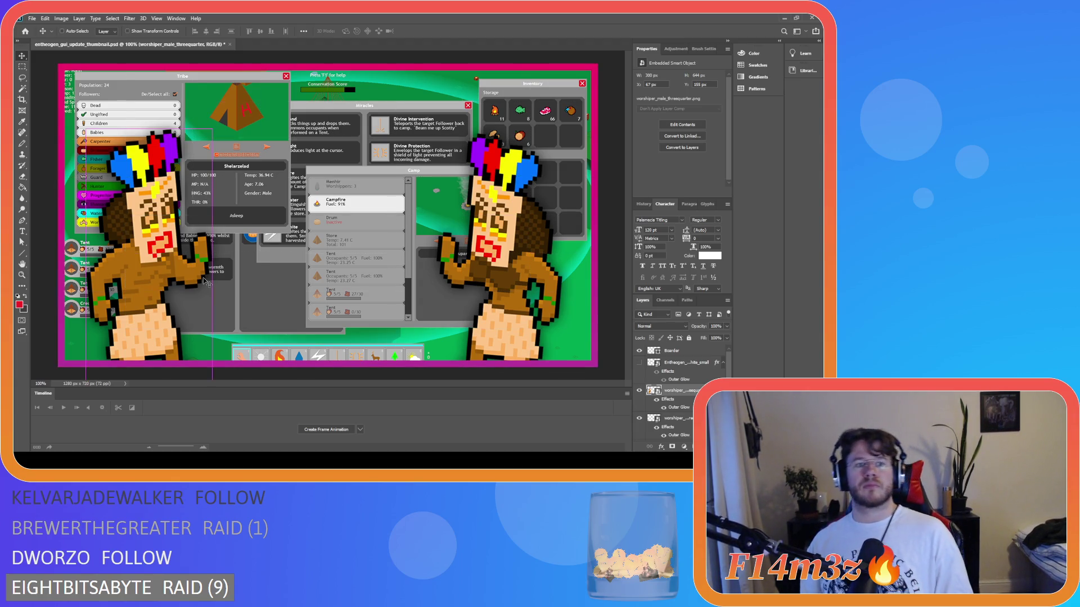
pyautogui.moveTo(216, 294); pyautogui.dragTo(230, 273)
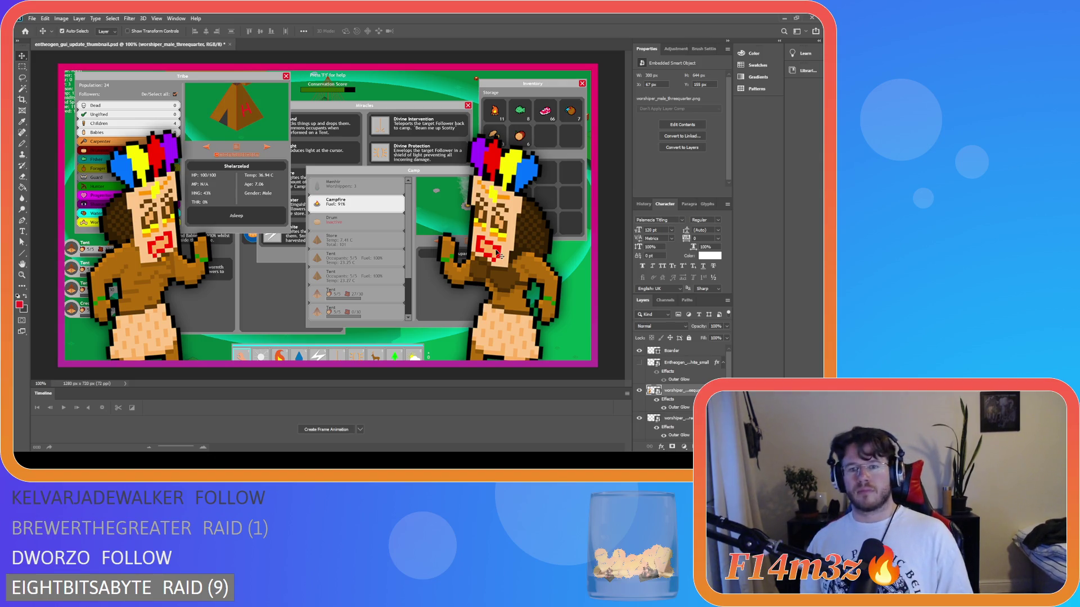
pyautogui.click(509, 221)
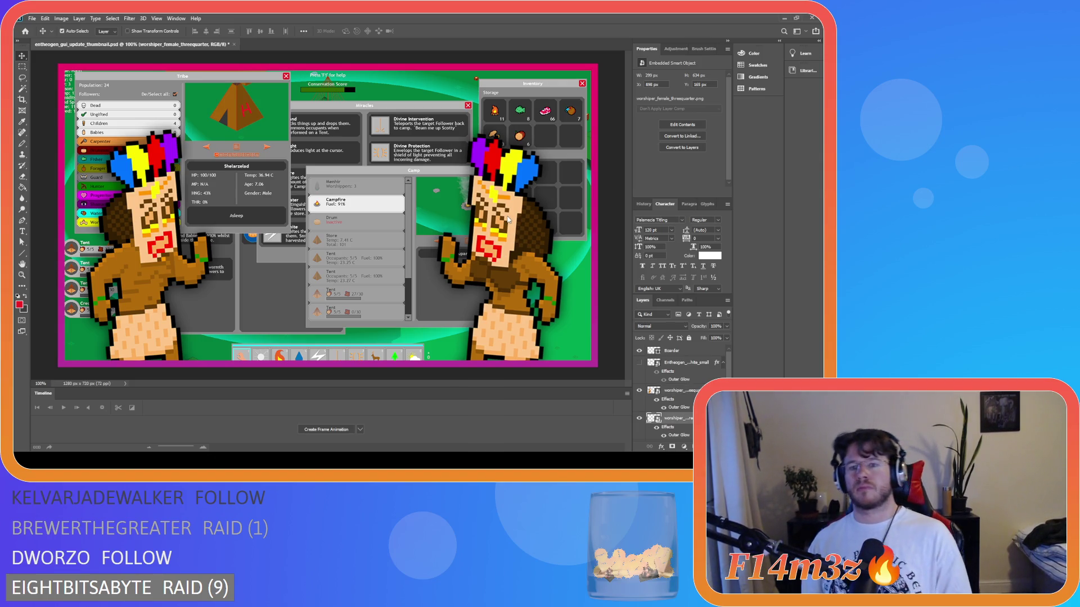
# Nudge the right worshipper a couple of pixels right, checking its balance against the grid.
pyautogui.press('Right')
pyautogui.press('Right')
pyautogui.press('Right')
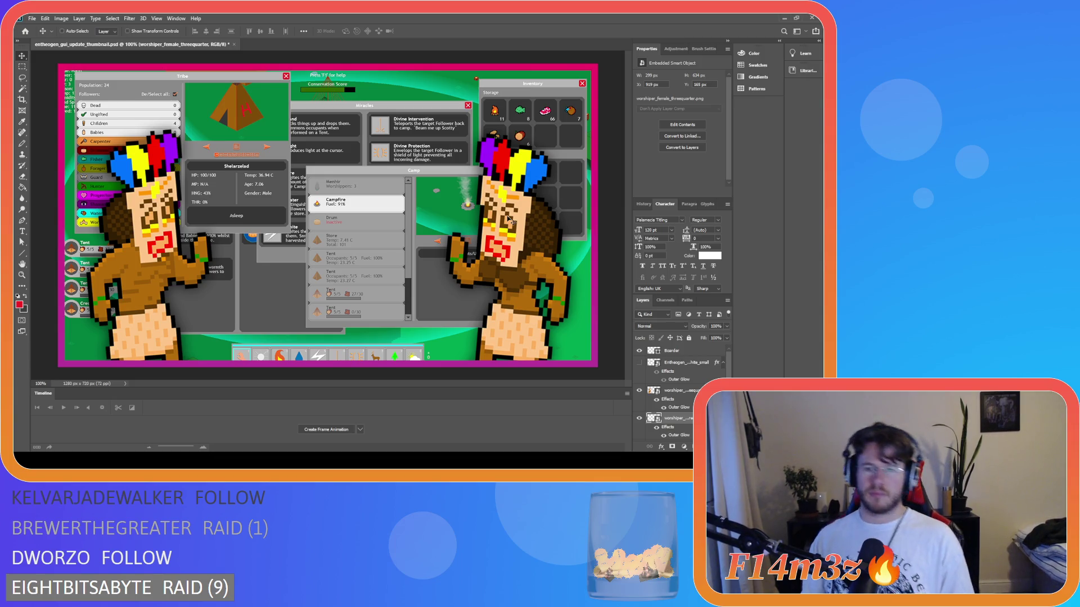
pyautogui.hotkey('ctrl', "'")
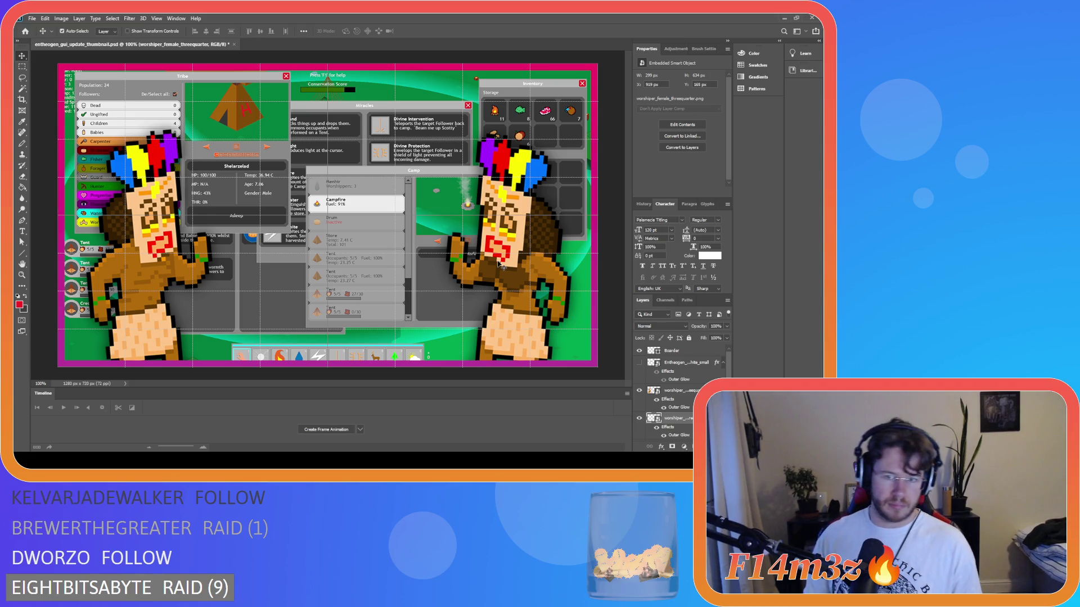
pyautogui.hotkey('ctrl', "'")
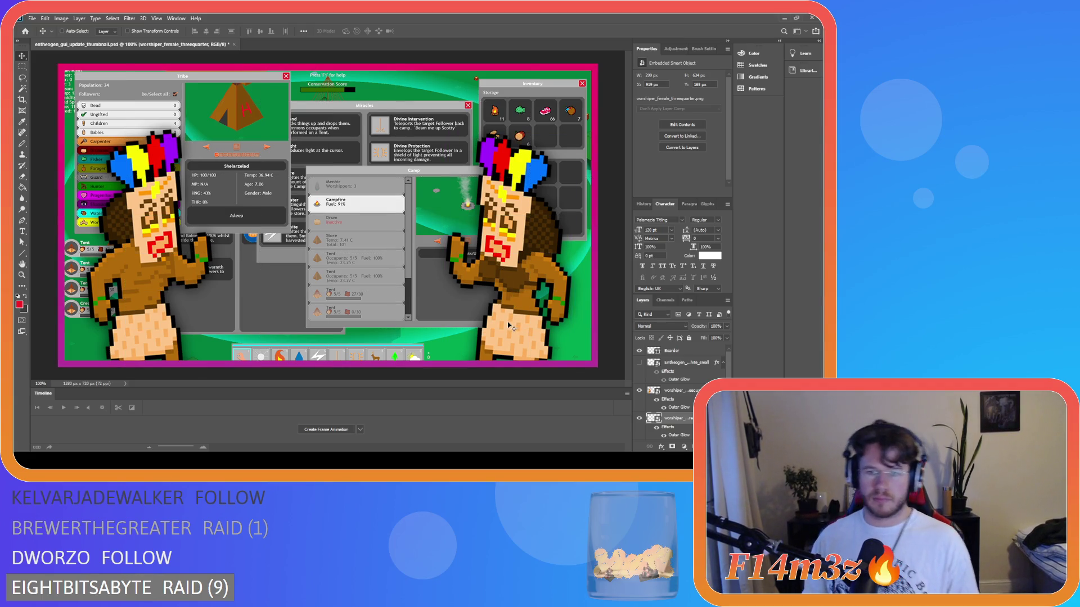
pyautogui.hotkey('ctrl', "'")
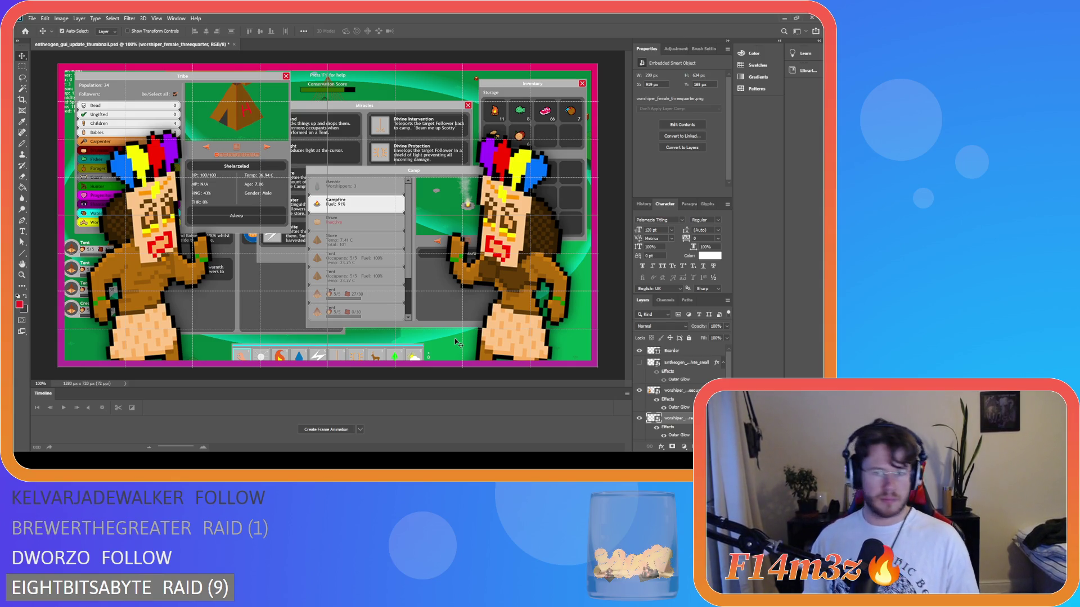
pyautogui.press('Right')
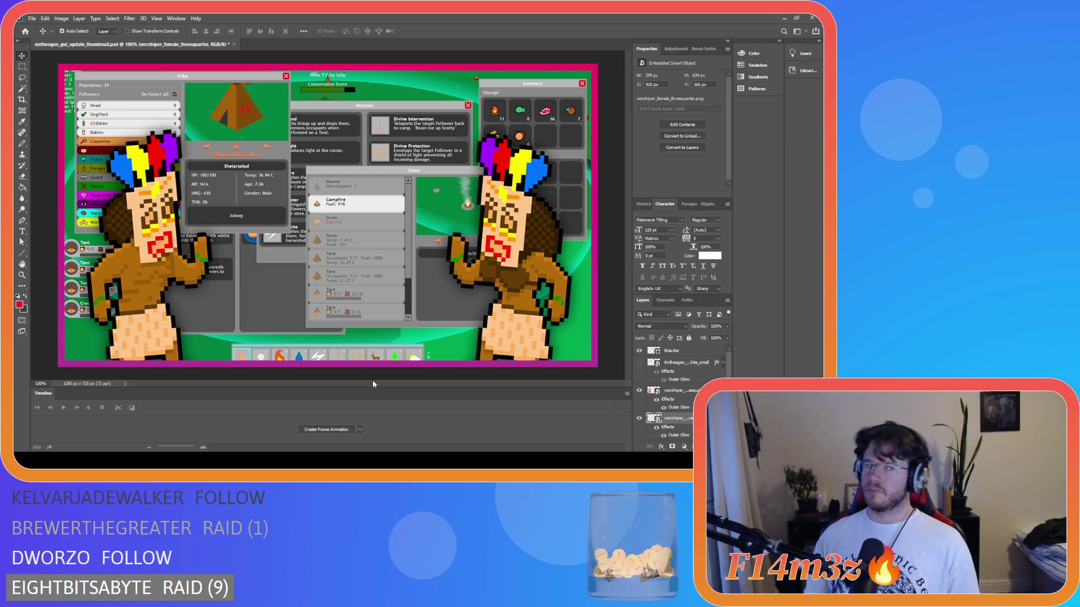
pyautogui.click(117, 265)
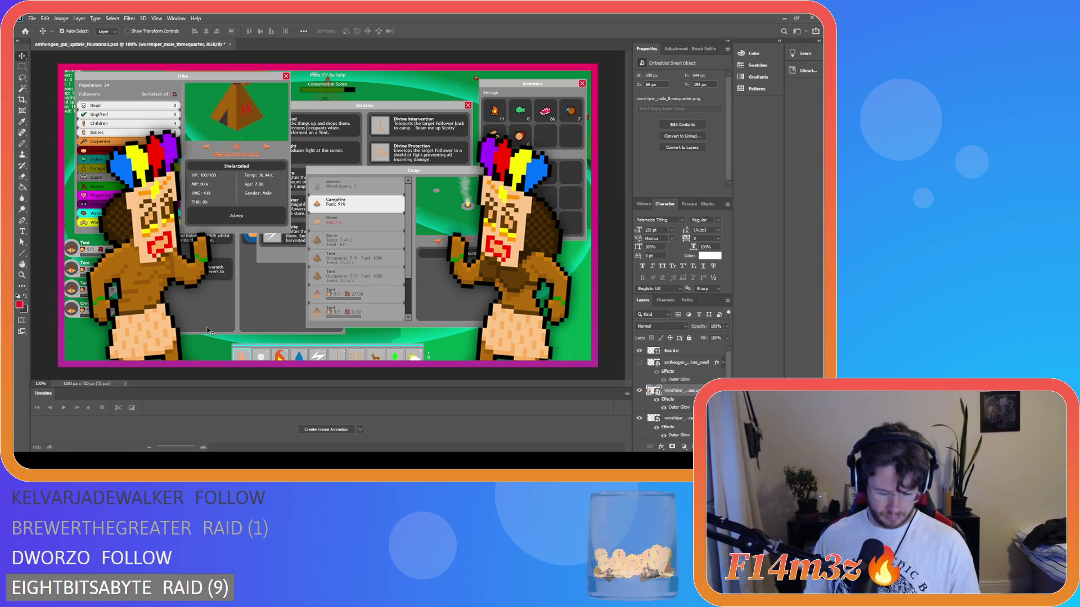
# Compare positions on the grid, then nudge the right worshipper 1 px right.
pyautogui.hotkey('ctrl', "'")
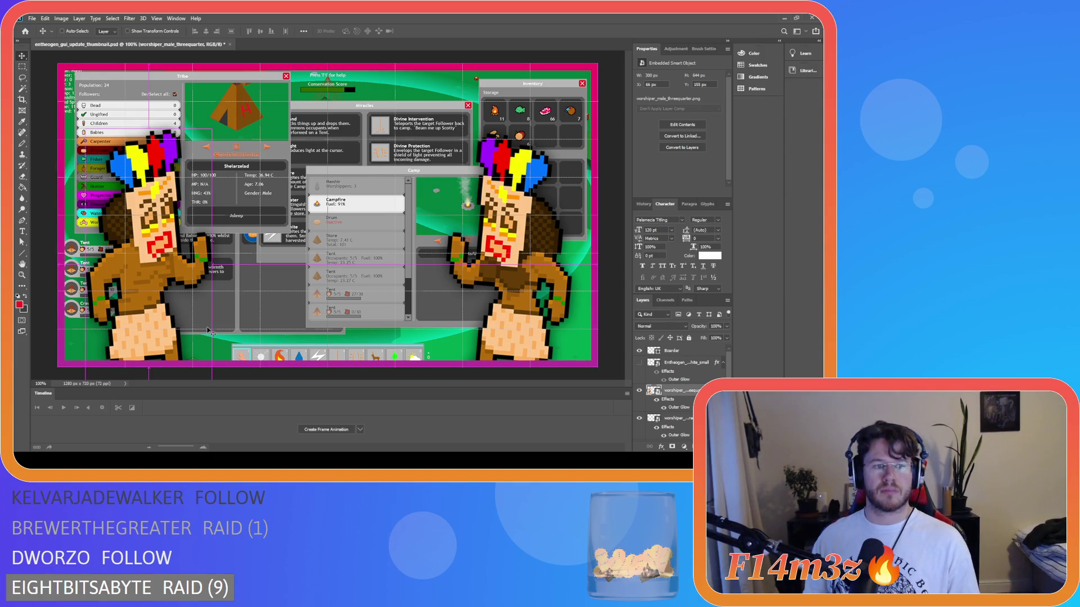
pyautogui.hotkey('ctrl', "'")
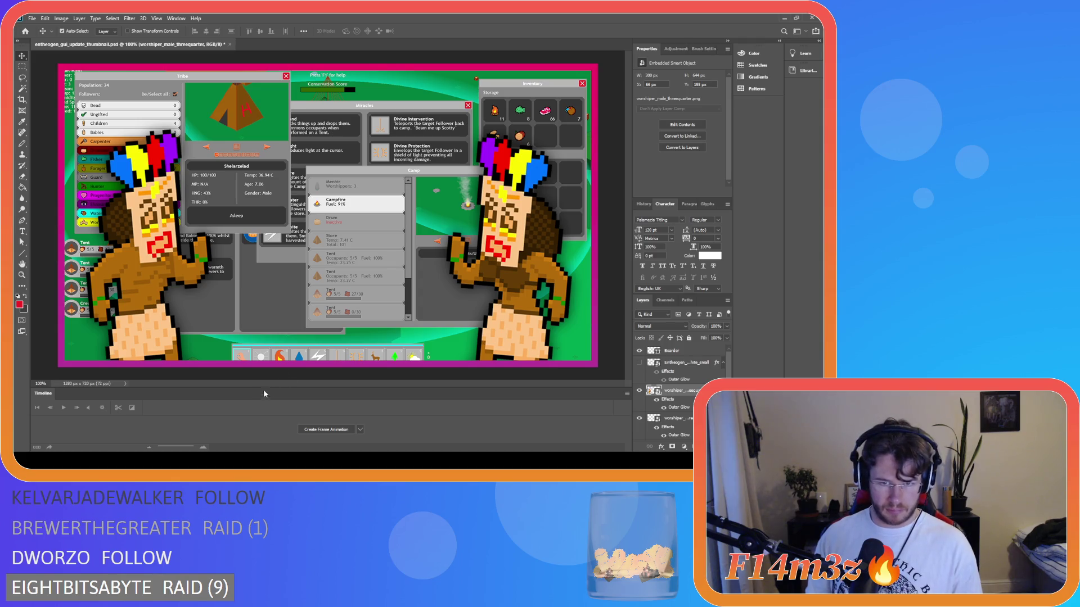
pyautogui.hotkey('alt', '[')
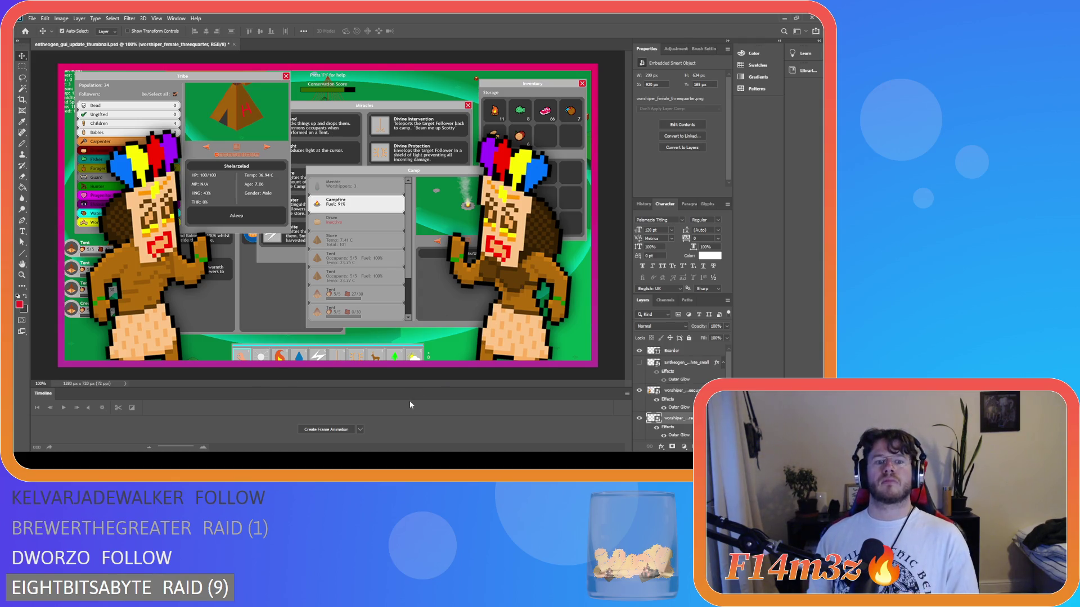
pyautogui.press('Right')
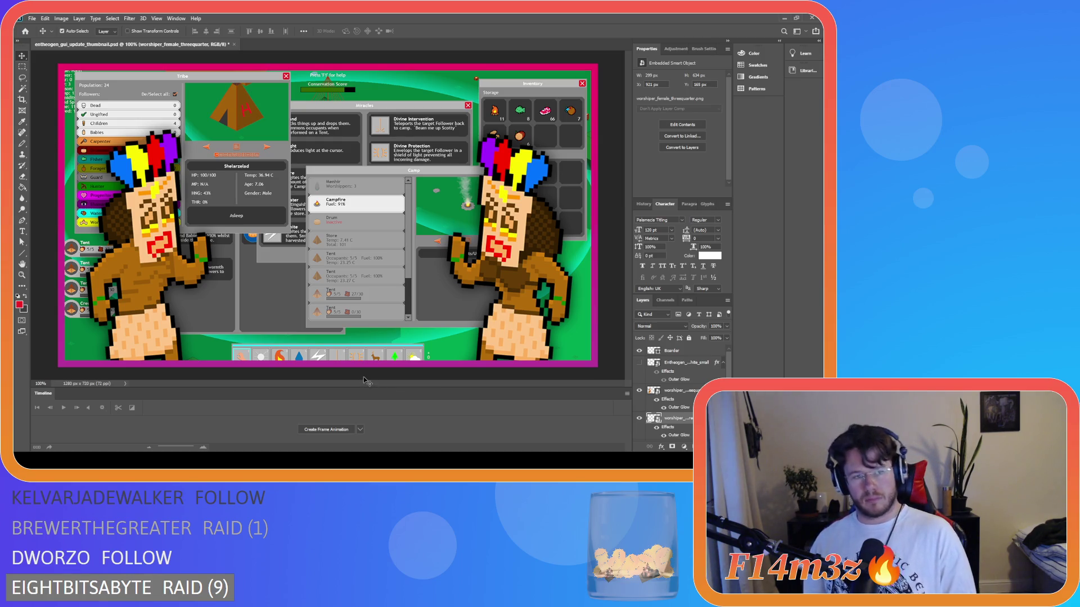
# Make the ENTHEOGEN logo layer visible, select it, and show its transform controls.
pyautogui.click(639, 363)
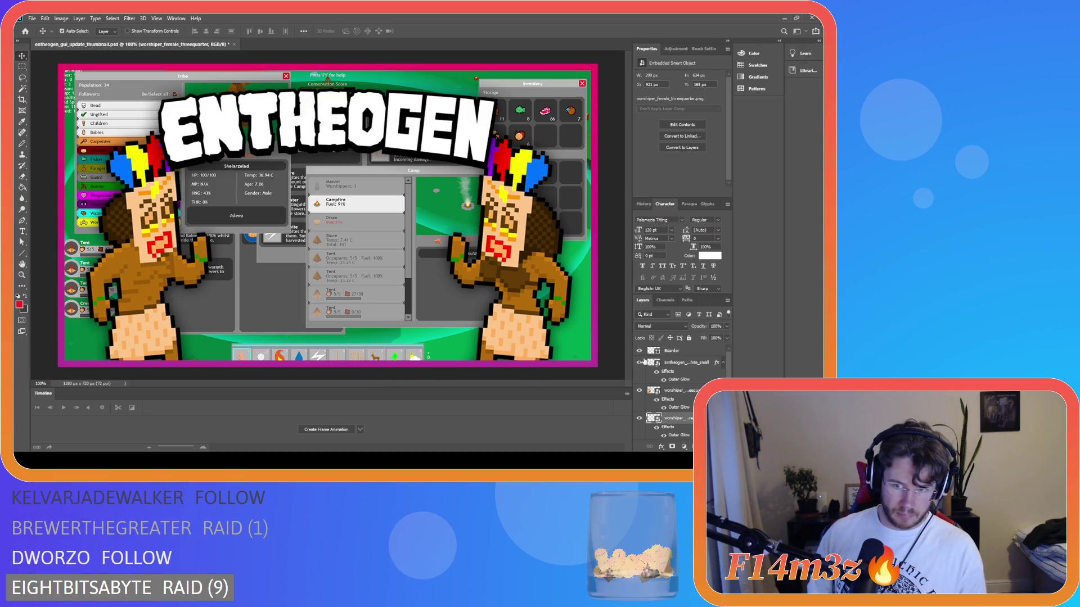
pyautogui.click(683, 365)
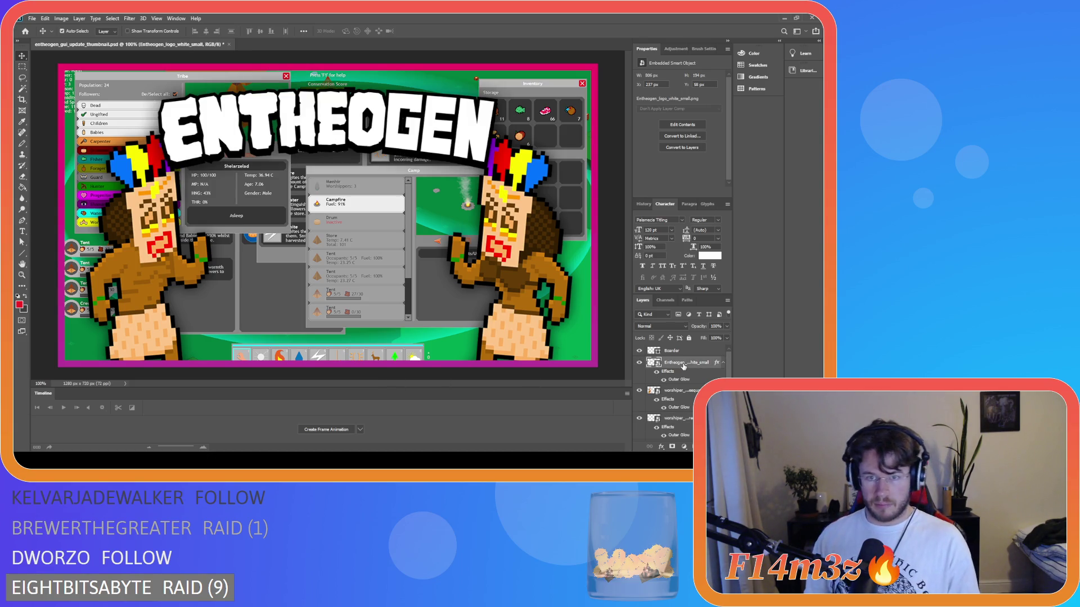
pyautogui.press('h')
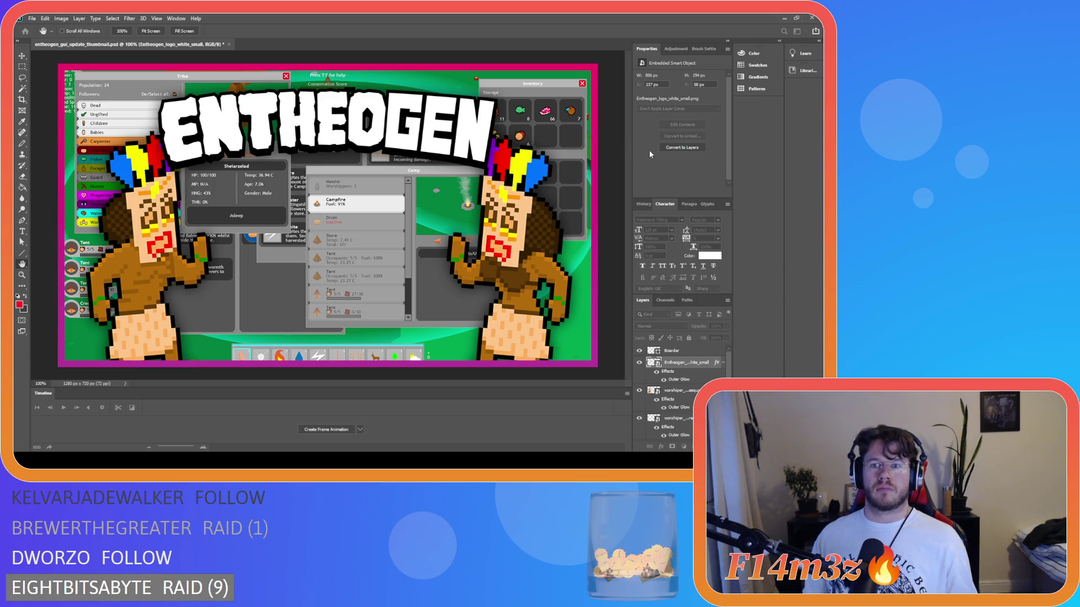
pyautogui.press('v')
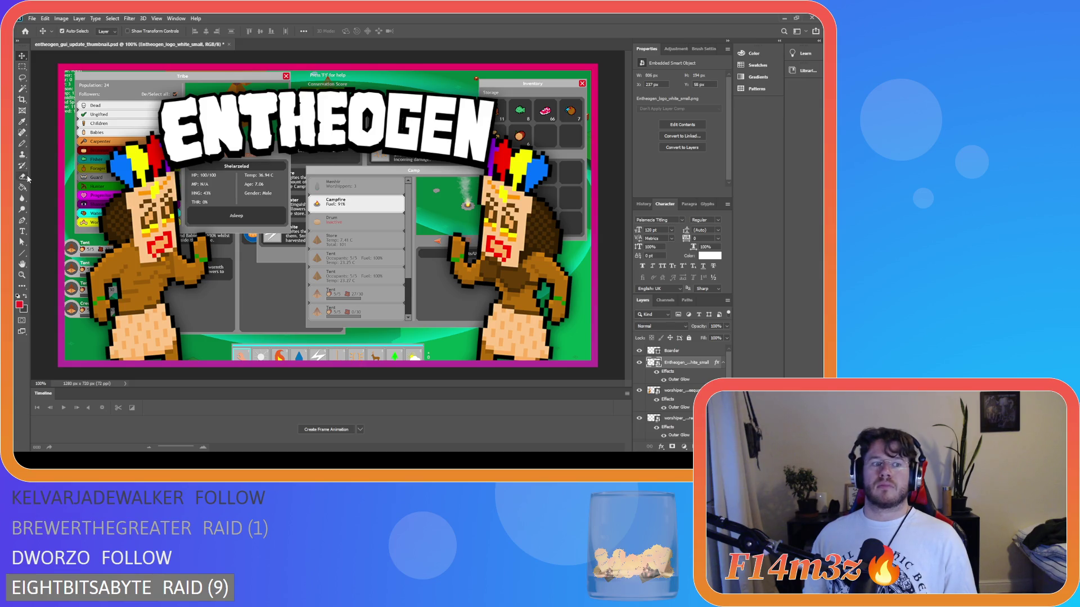
pyautogui.click(142, 32)
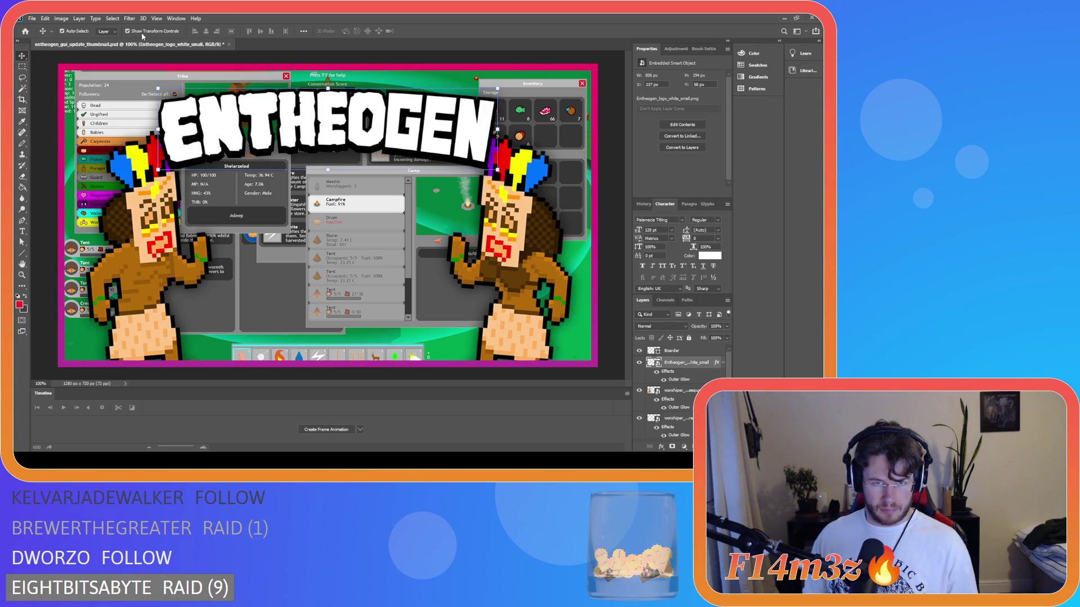
# Scale the ENTHEOGEN logo down to 75% and apply the transform.
pyautogui.click(158, 169)
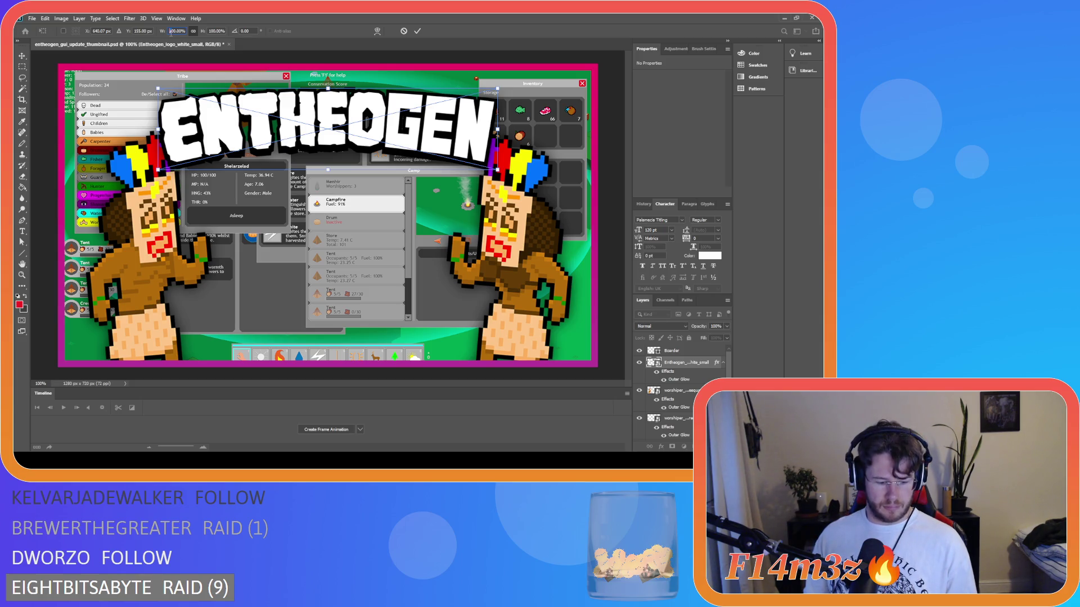
pyautogui.write('700')
pyautogui.press('Return')
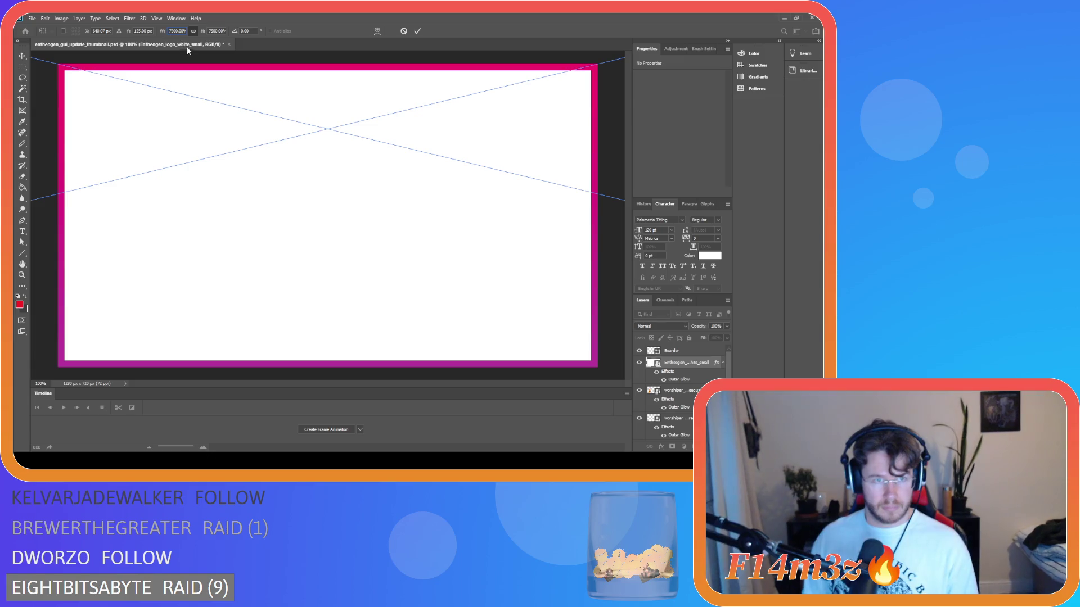
pyautogui.write('750')
pyautogui.press('Return')
pyautogui.write('75')
pyautogui.press('Return')
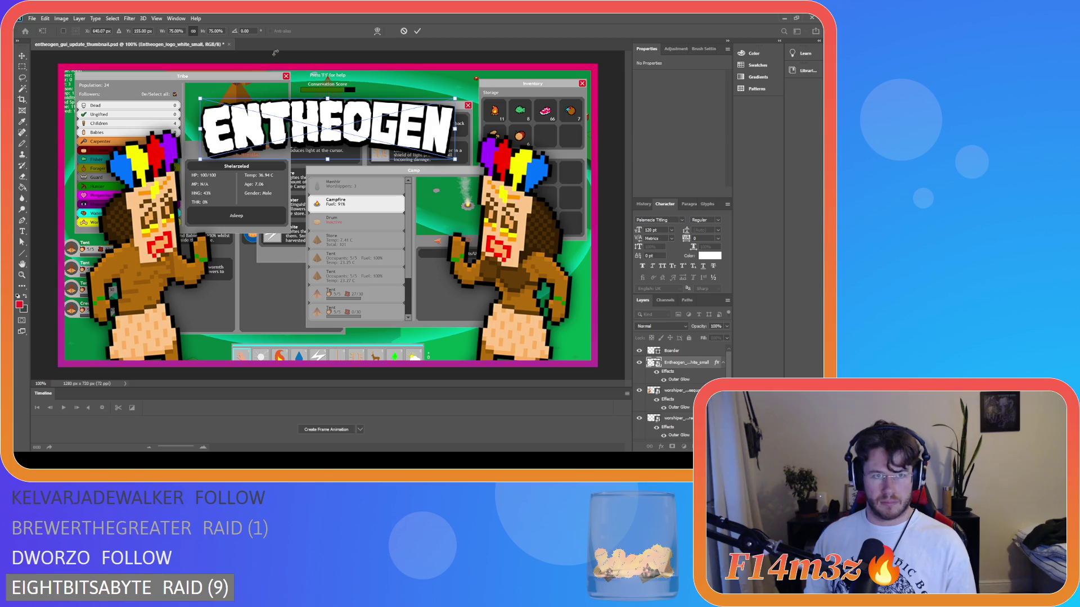
pyautogui.click(417, 31)
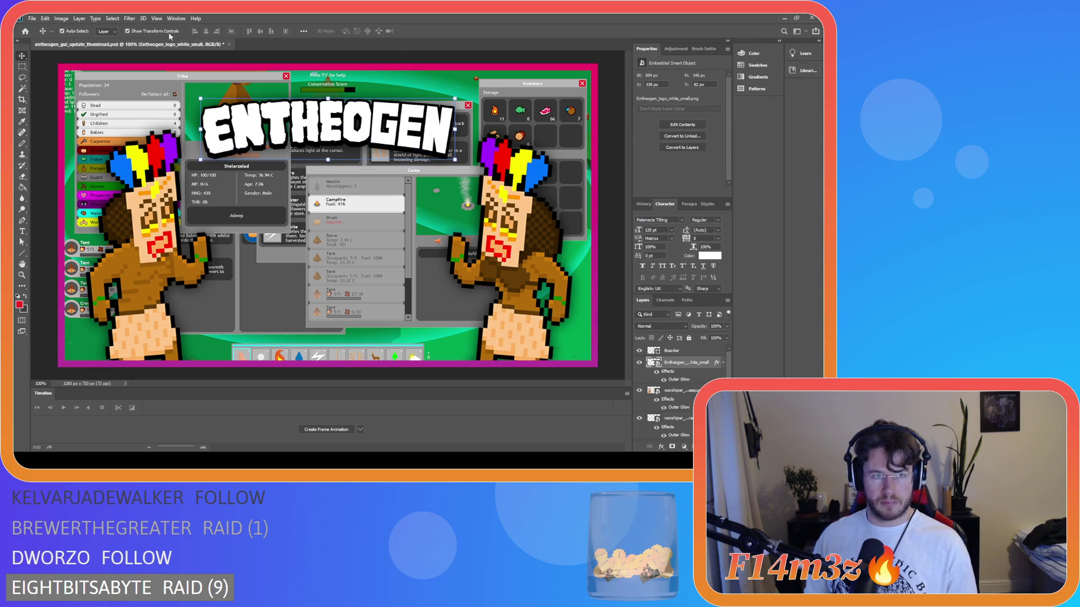
# Drag the ENTHEOGEN logo higher toward the top edge, checking placement against the grid.
pyautogui.moveTo(329, 140); pyautogui.dragTo(326, 119)
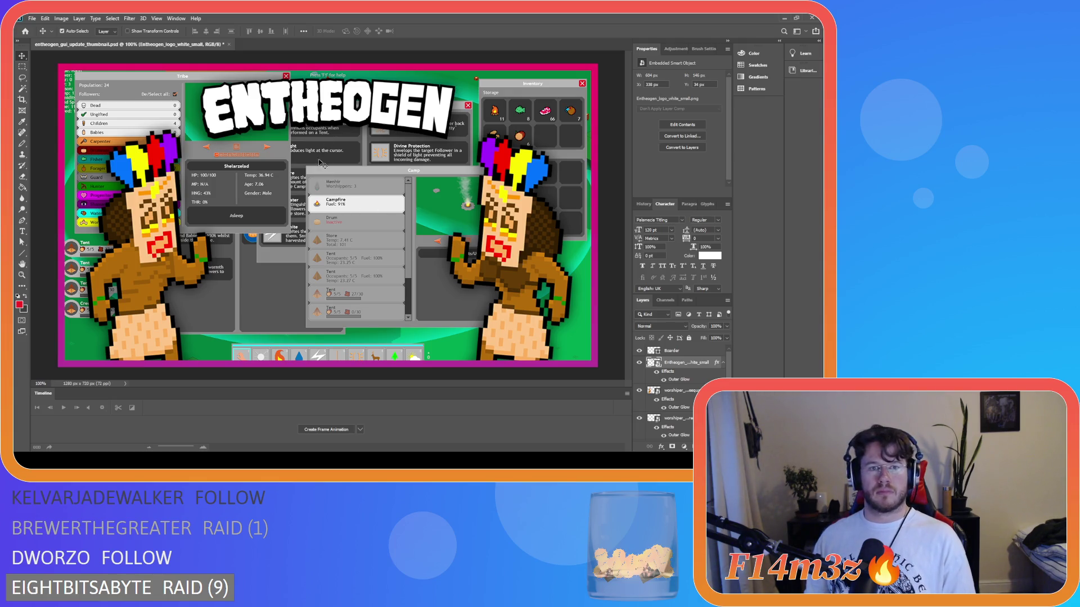
pyautogui.moveTo(330, 123); pyautogui.dragTo(326, 120)
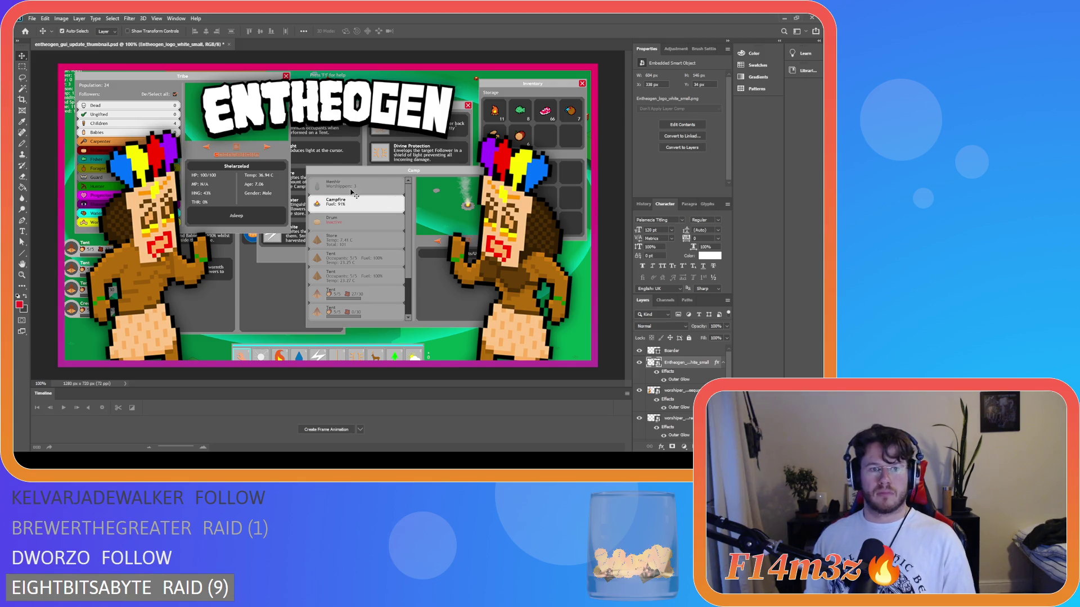
pyautogui.moveTo(335, 123)
pyautogui.mouseDown()
pyautogui.moveTo(334, 227)
pyautogui.moveTo(340, 155)
pyautogui.mouseUp()
pyautogui.hotkey('ctrl', "'")
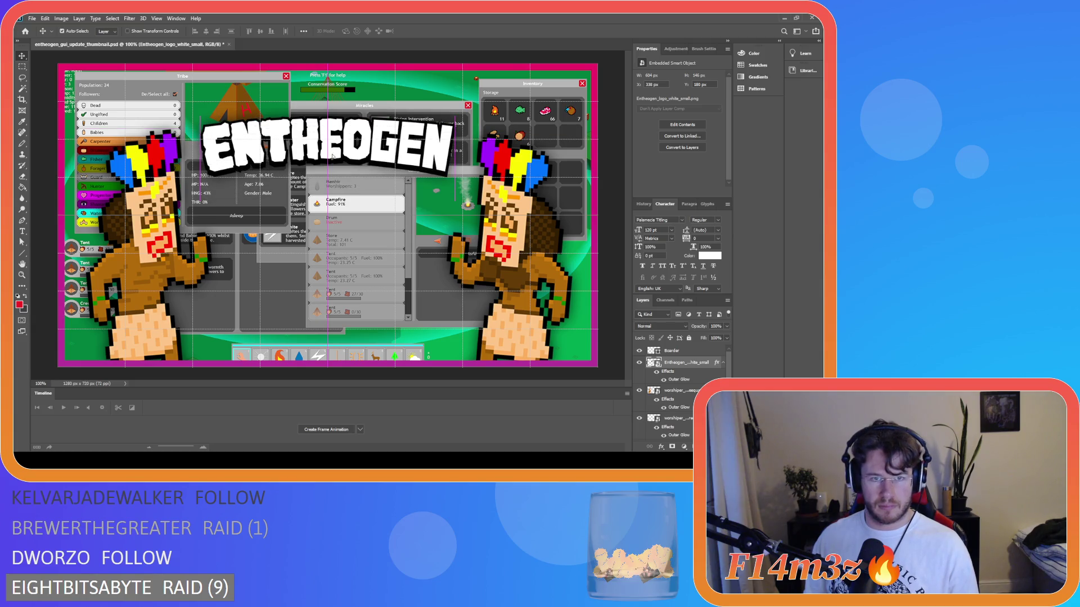
pyautogui.hotkey('ctrl', "'")
pyautogui.press('ctrl')
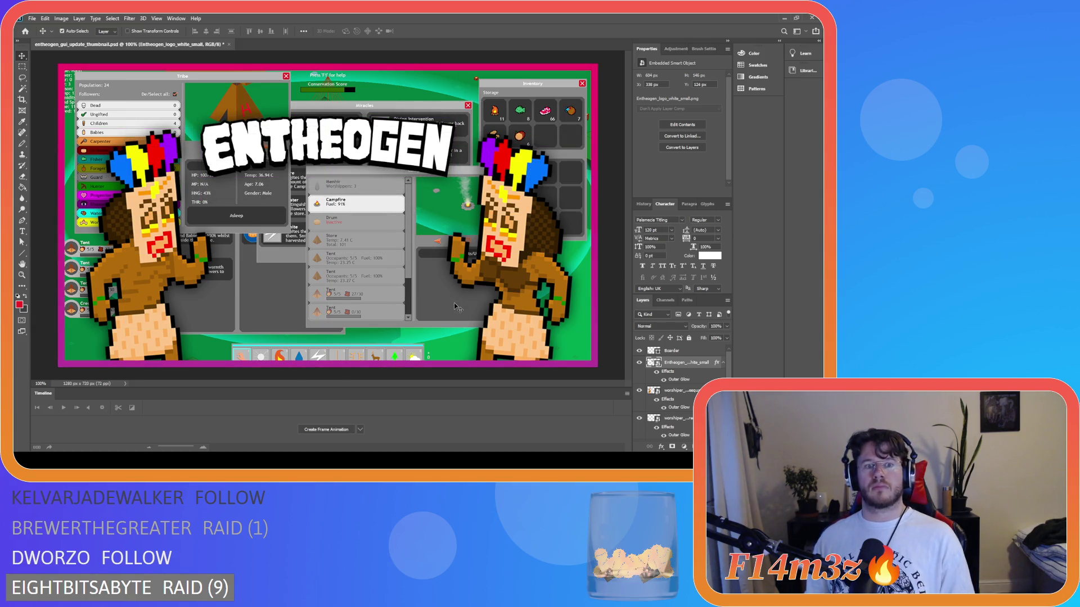
pyautogui.moveTo(346, 158); pyautogui.dragTo(347, 139)
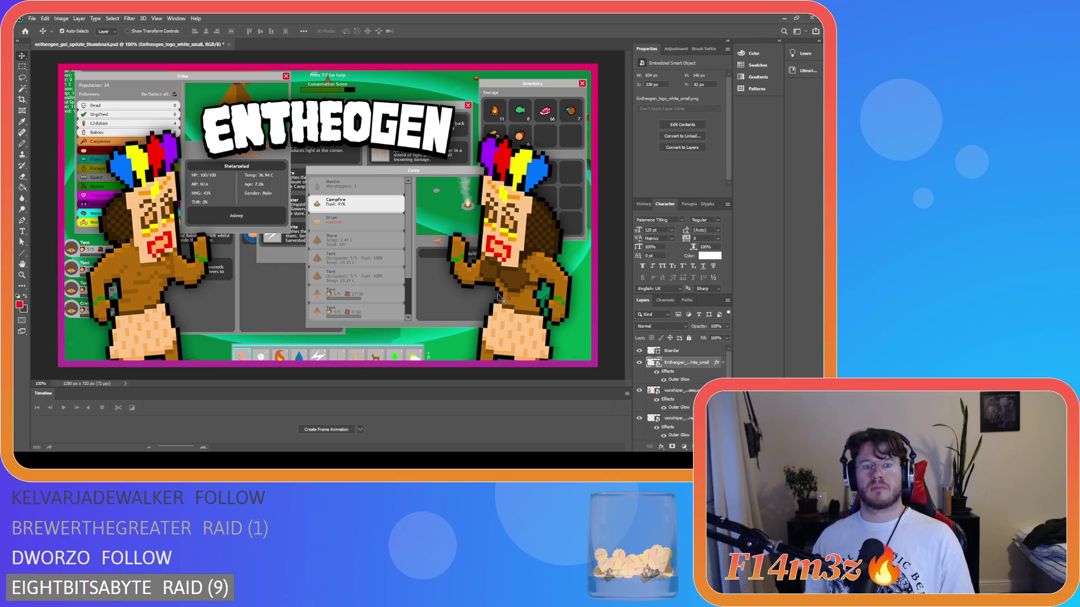
# Hide the ENTHEOGEN logo, toggle the Boarder 2 frame, and drag ScreensScreen_0 to the stack's bottom.
pyautogui.click(639, 362)
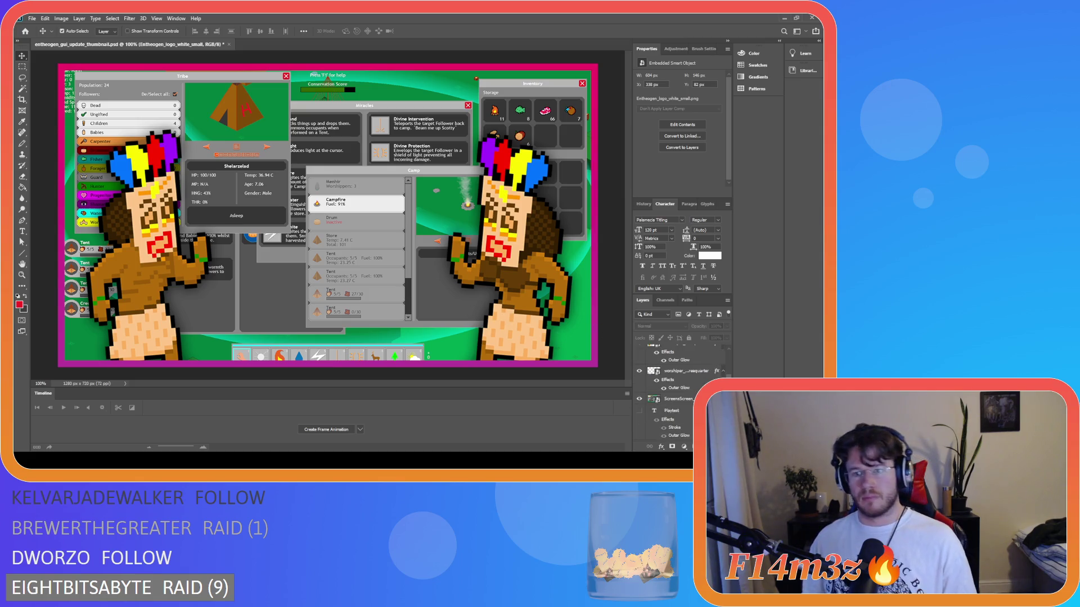
pyautogui.scroll(-3, 681, 393)
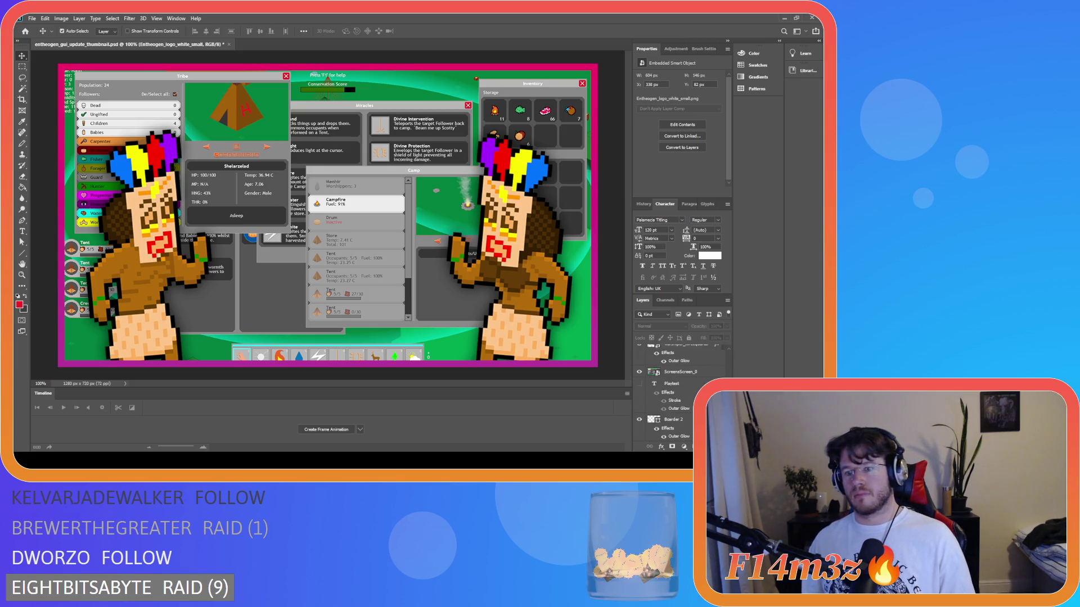
pyautogui.click(639, 420)
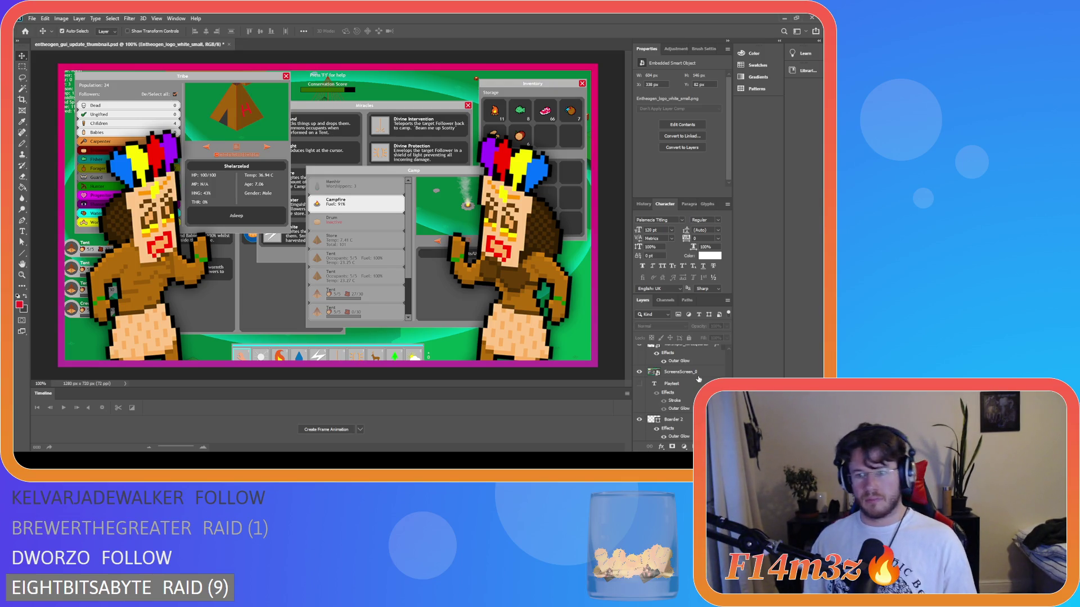
pyautogui.moveTo(677, 371); pyautogui.dragTo(677, 439)
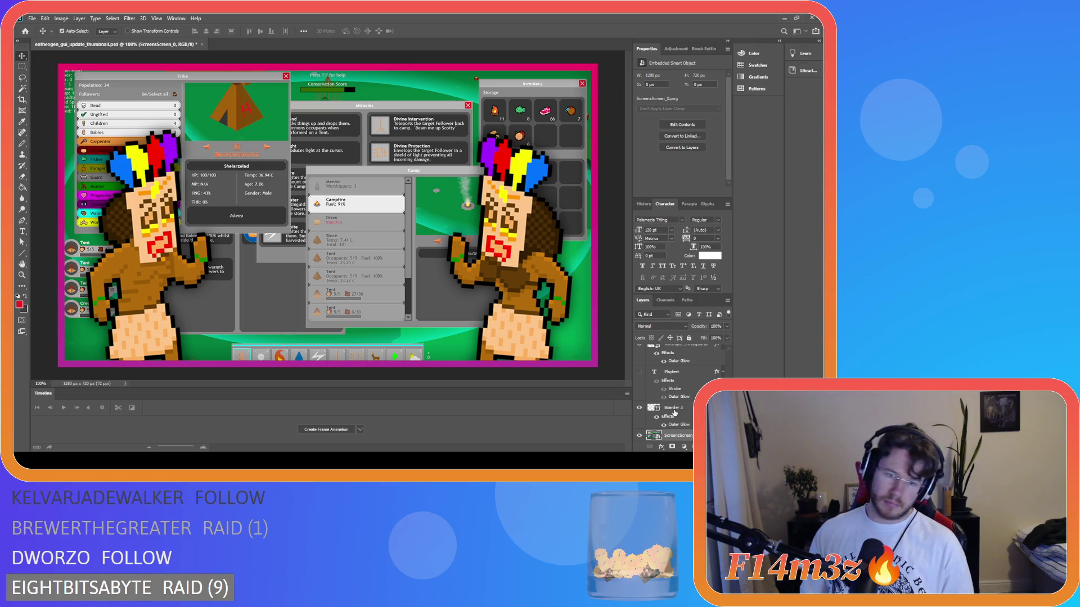
# Scroll through the Layers panel and select the Boarder 2 layer.
pyautogui.scroll(1, 674, 413)
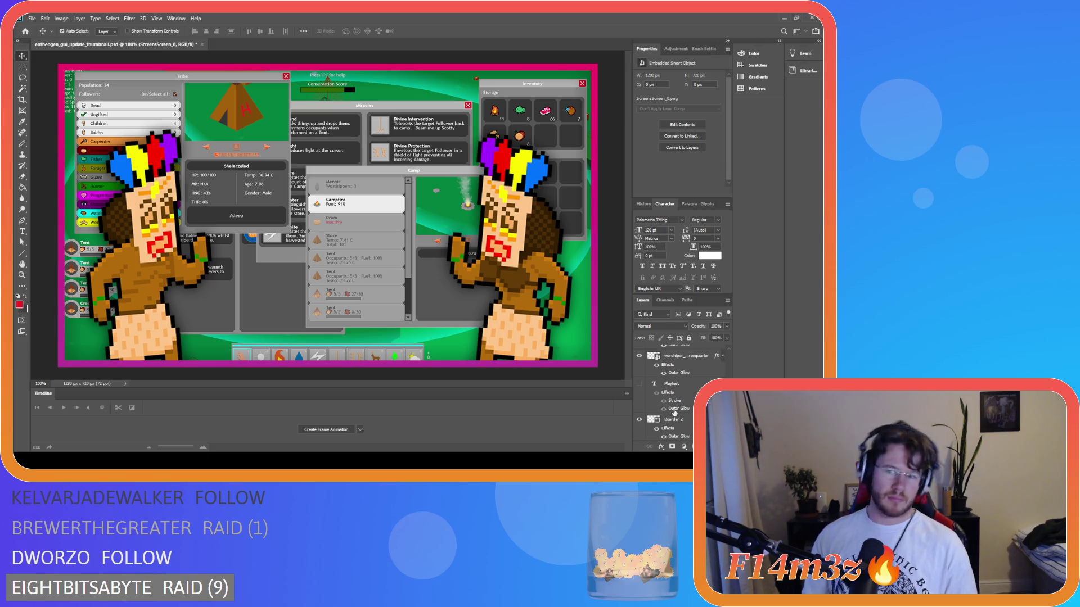
pyautogui.scroll(4, 674, 413)
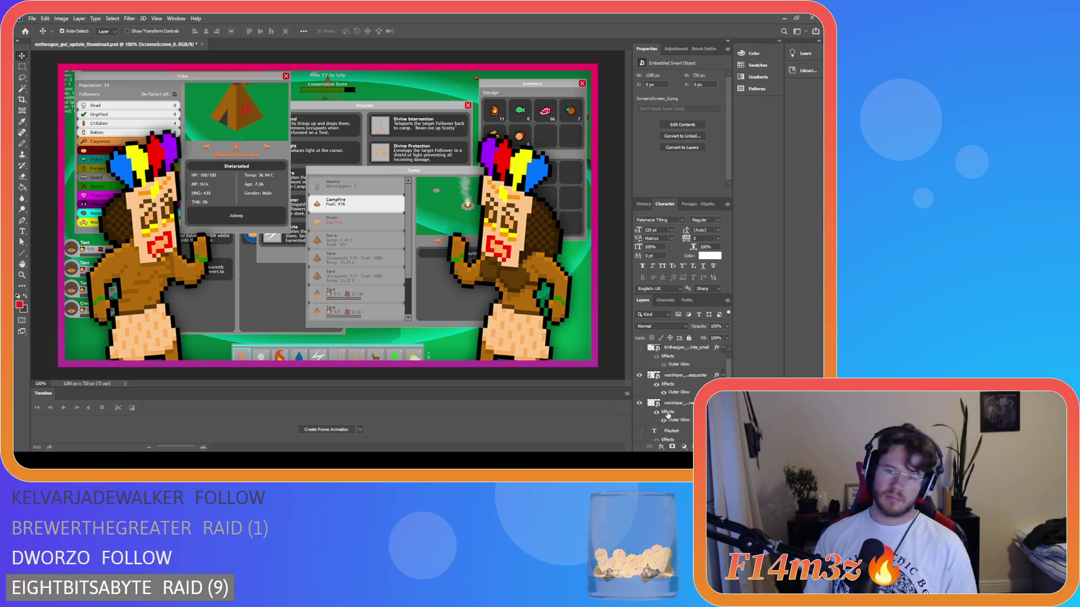
pyautogui.scroll(2, 667, 415)
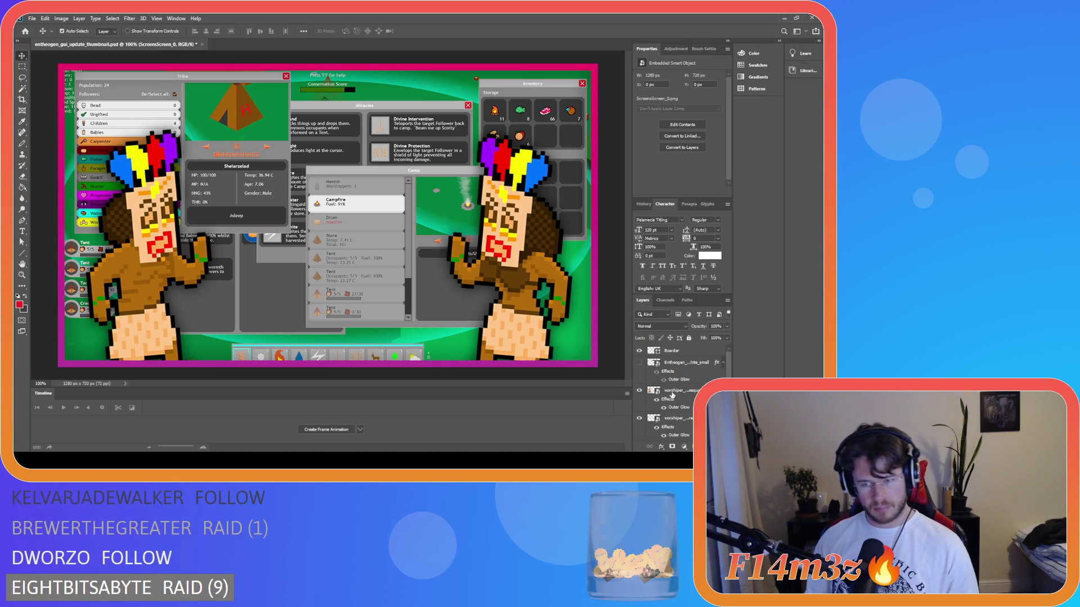
pyautogui.scroll(-5, 679, 397)
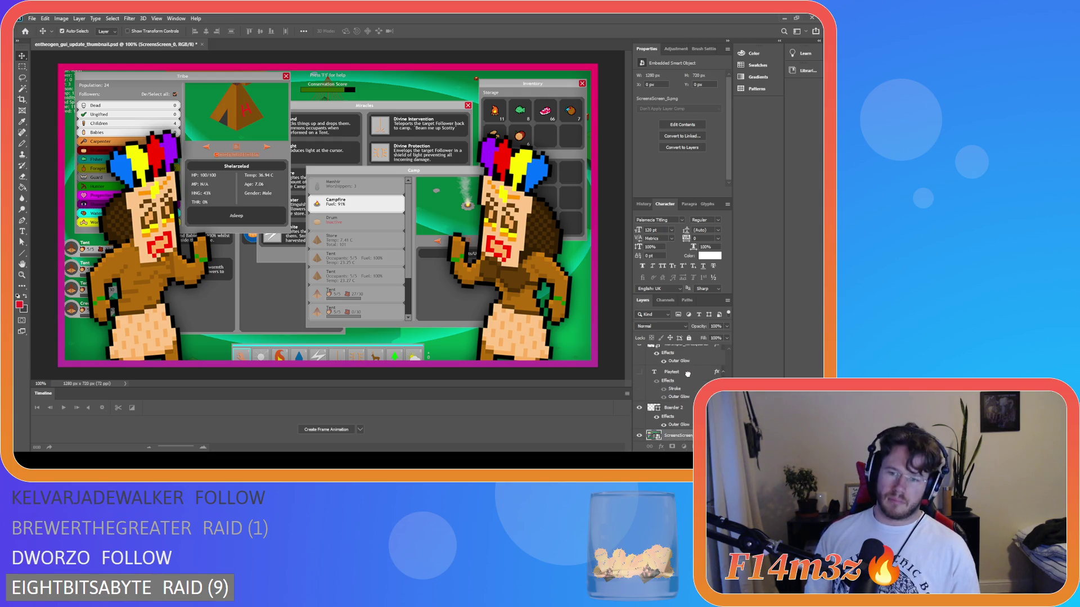
pyautogui.scroll(1, 689, 352)
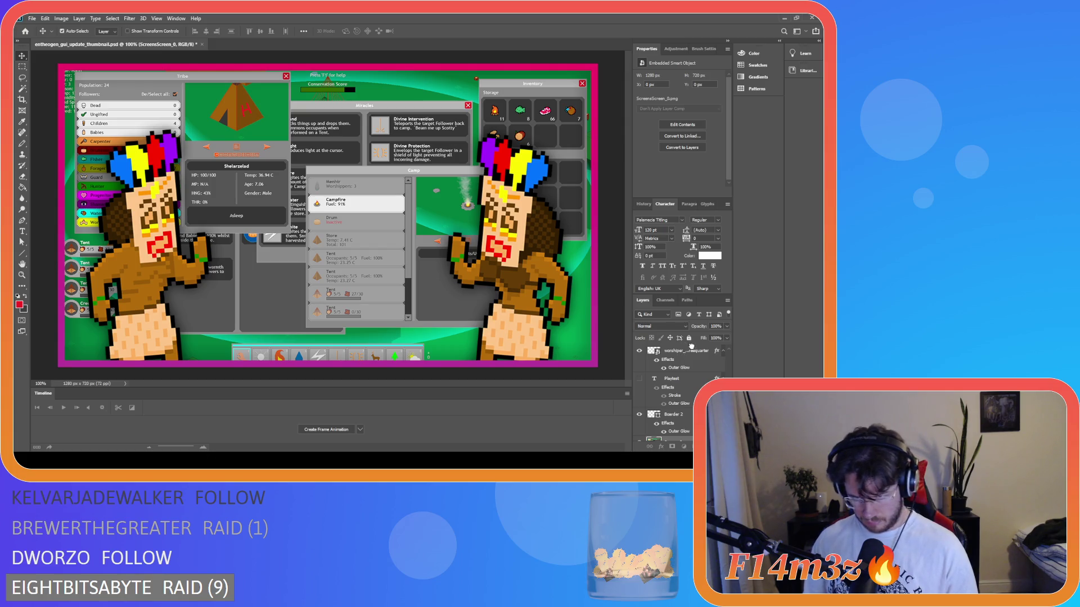
pyautogui.scroll(3, 692, 360)
pyautogui.scroll(1, 696, 376)
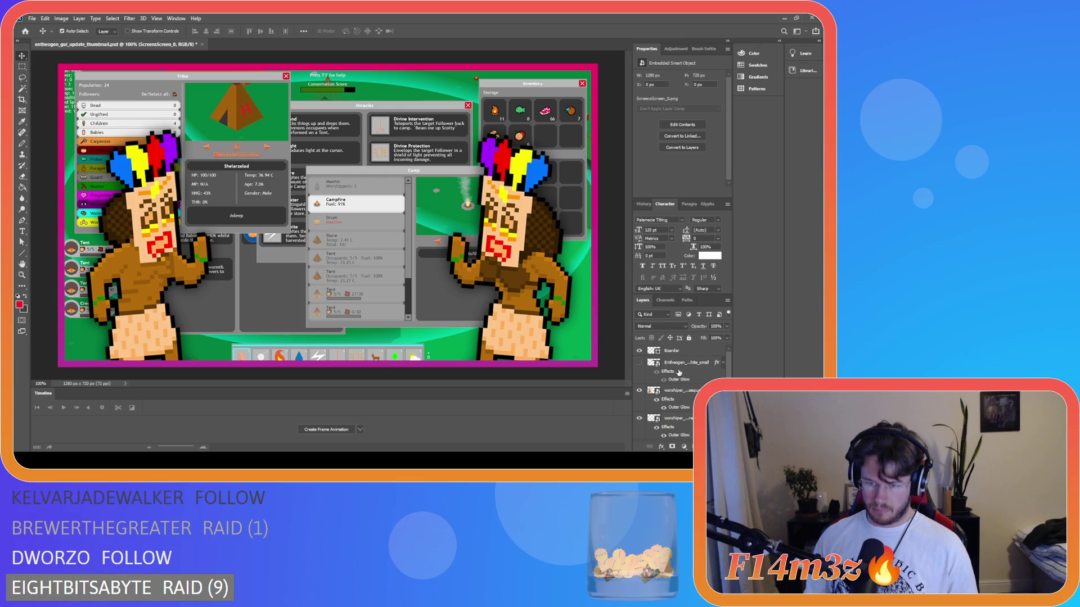
pyautogui.scroll(-3, 678, 374)
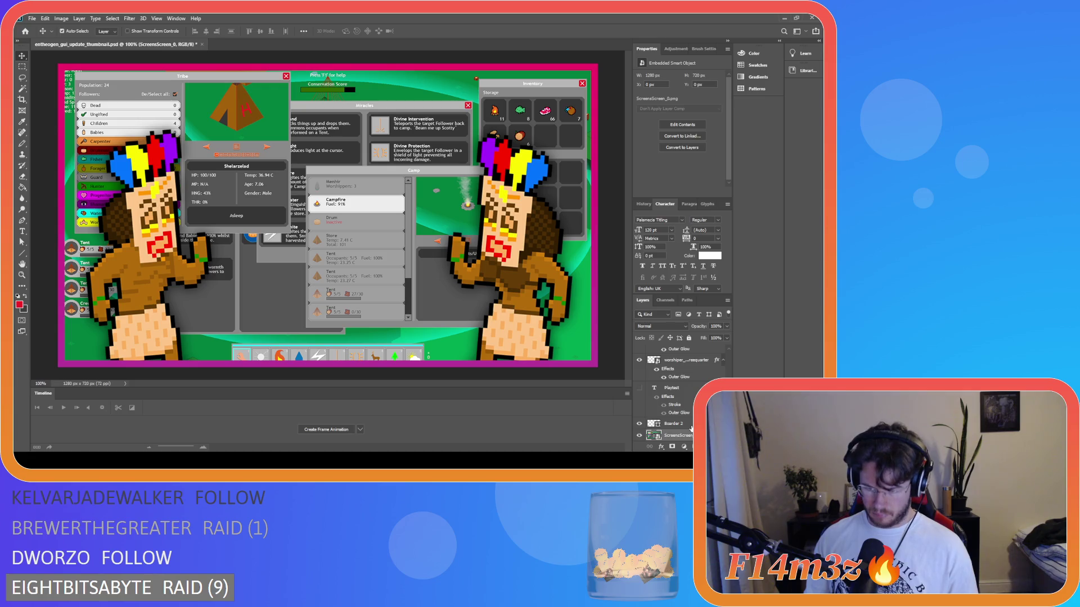
pyautogui.click(673, 424)
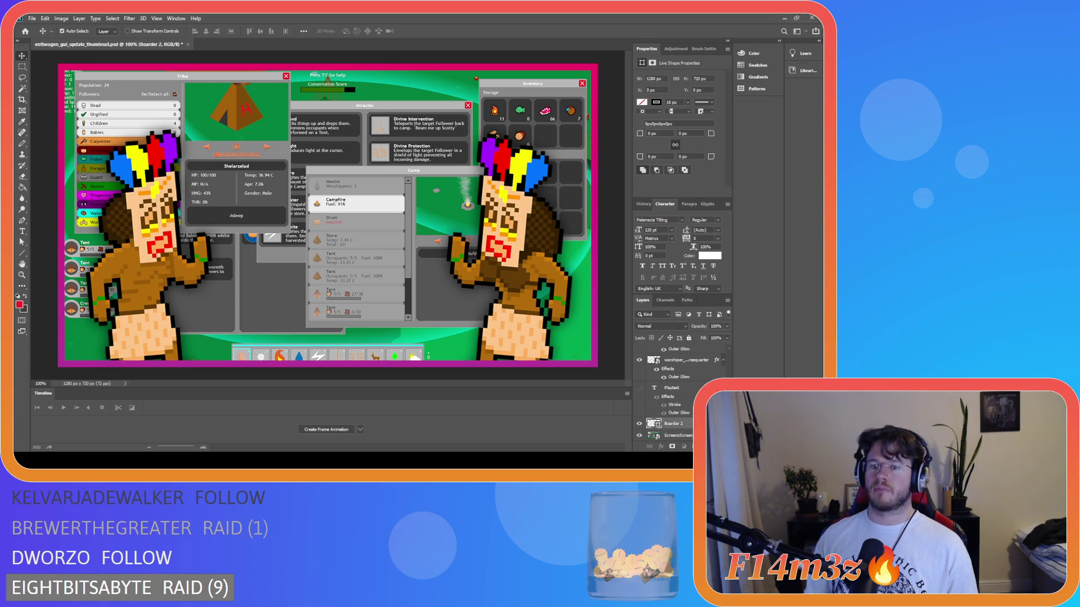
pyautogui.moveTo(695, 393)
pyautogui.mouseDown()
pyautogui.moveTo(697, 344)
pyautogui.moveTo(686, 358)
pyautogui.mouseUp()
pyautogui.click(639, 363)
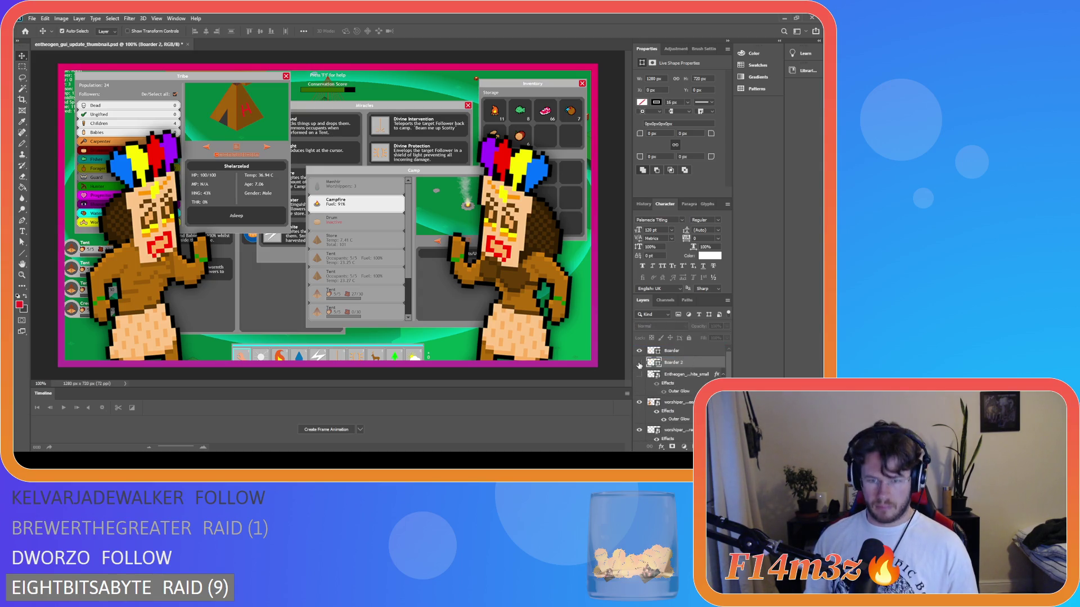
pyautogui.click(639, 363)
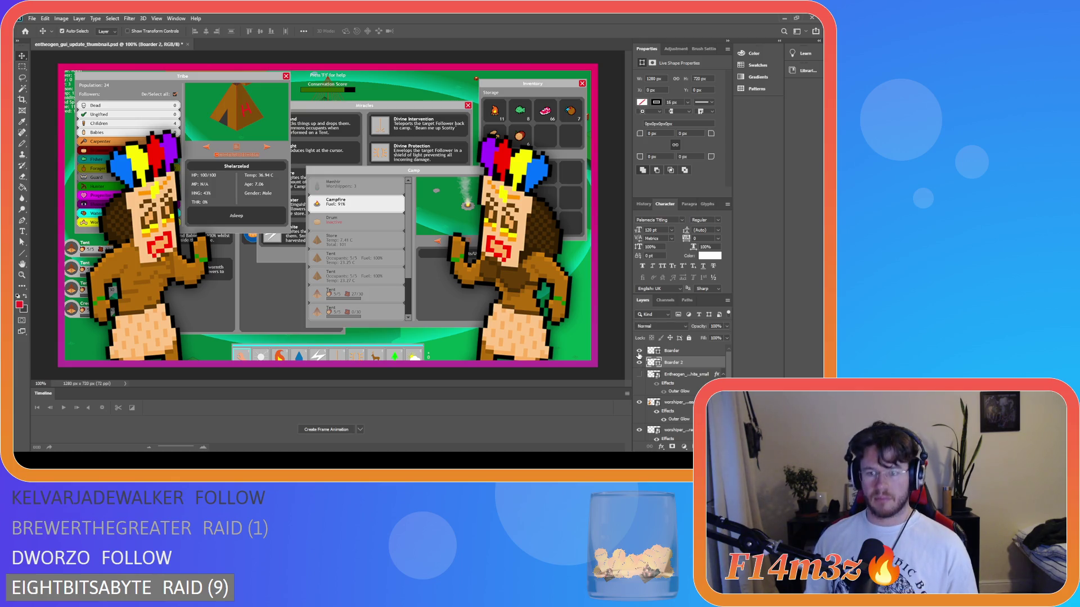
pyautogui.click(638, 350)
pyautogui.click(639, 350)
pyautogui.click(639, 350)
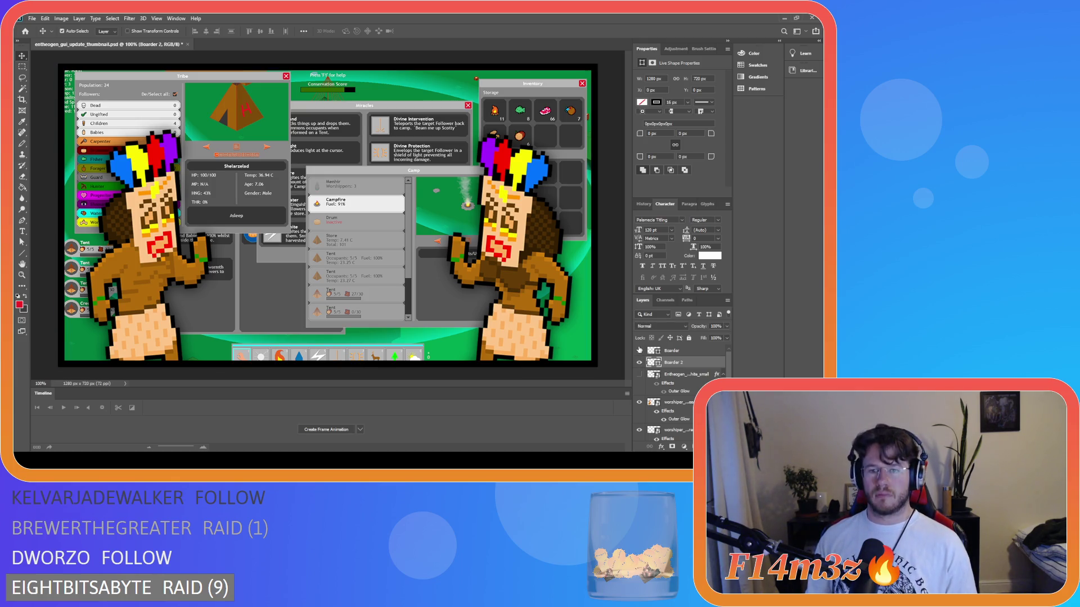
pyautogui.click(640, 366)
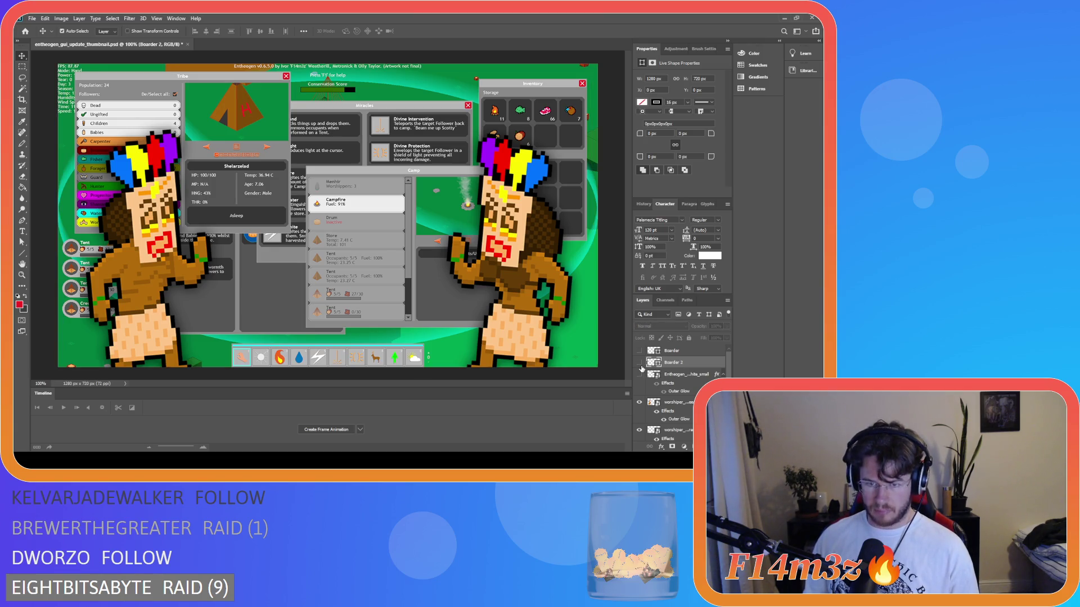
pyautogui.click(641, 367)
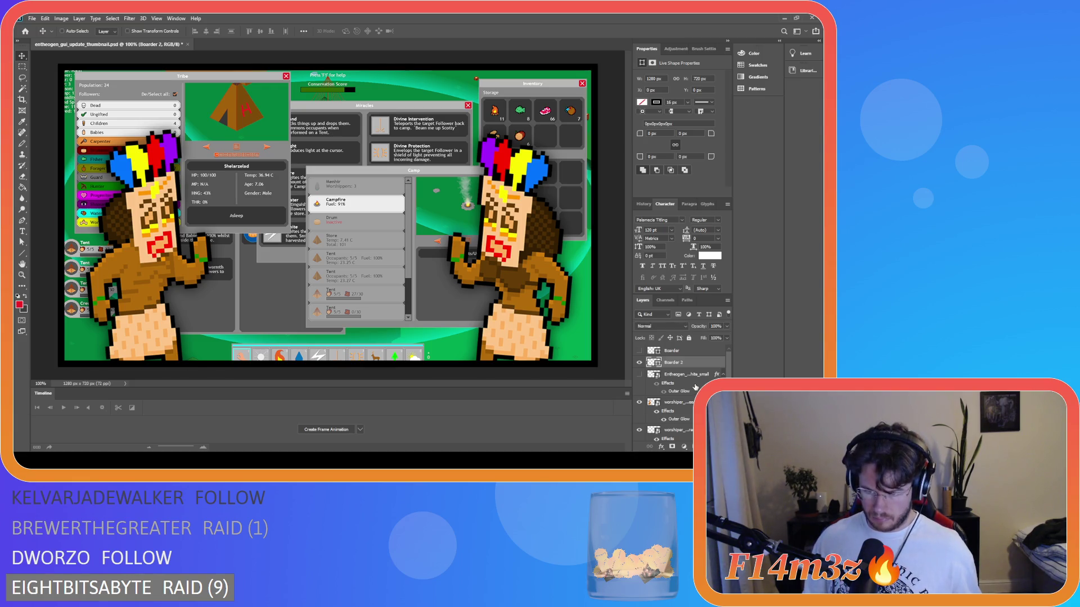
pyautogui.scroll(-5, 695, 387)
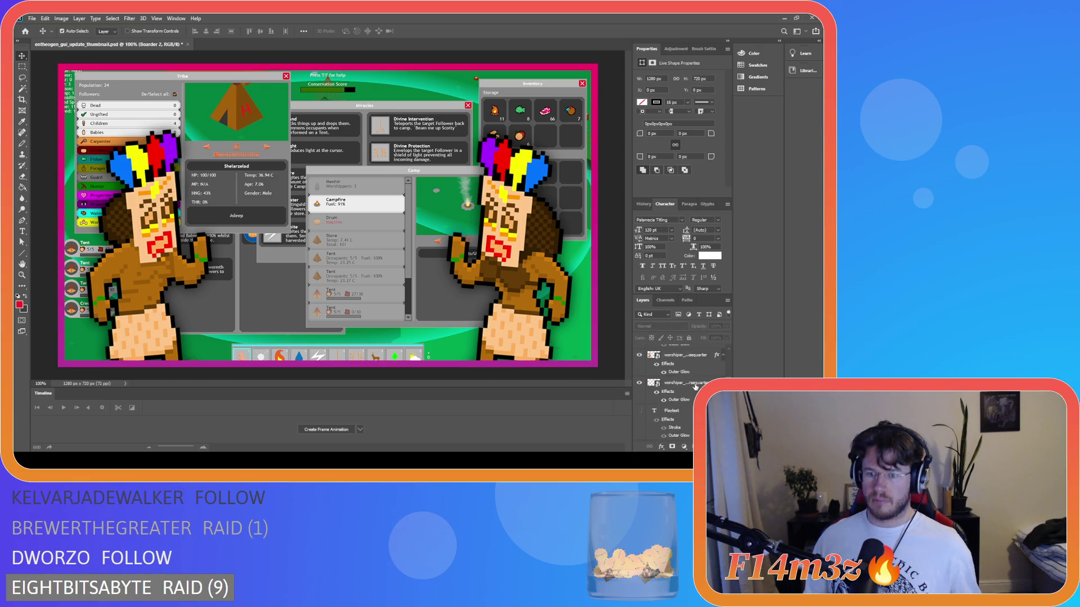
pyautogui.scroll(-1, 696, 387)
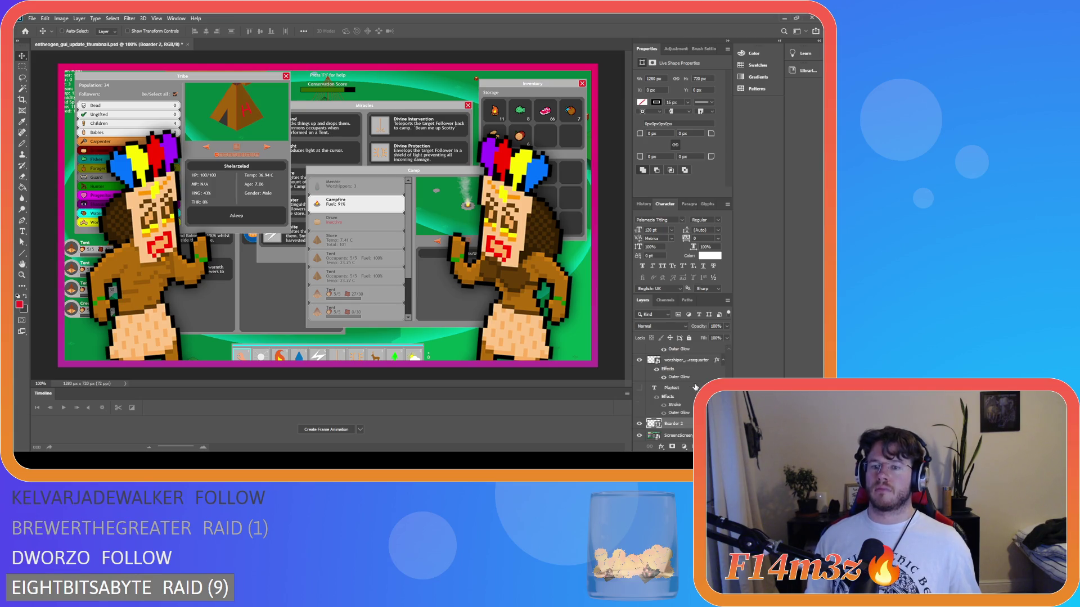
pyautogui.click(691, 423)
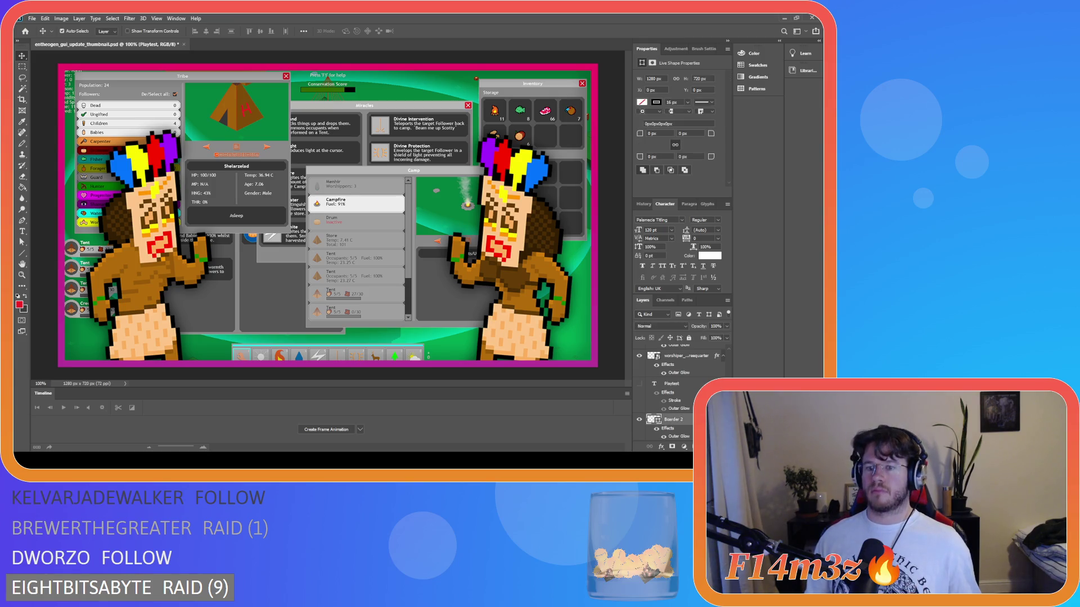
pyautogui.moveTo(692, 390)
pyautogui.mouseDown()
pyautogui.moveTo(687, 342)
pyautogui.moveTo(694, 357)
pyautogui.mouseUp()
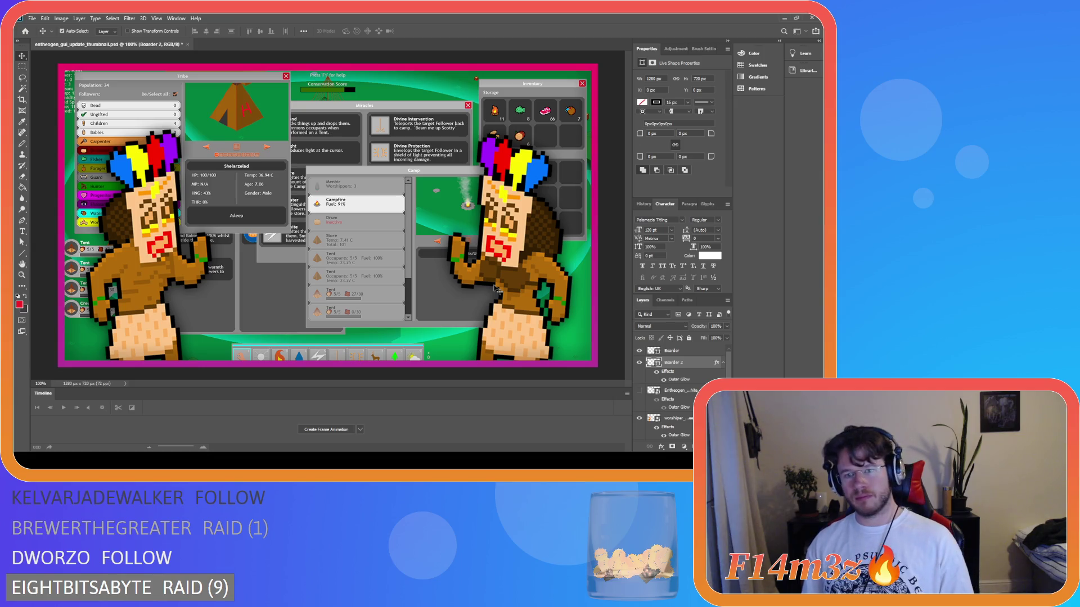
pyautogui.click(171, 274)
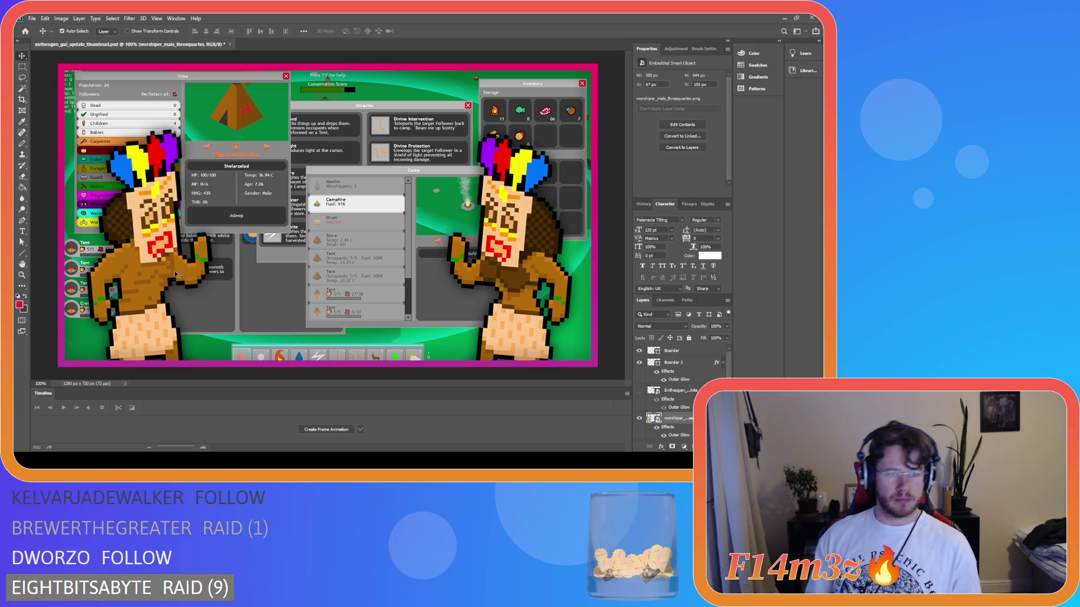
pyautogui.press('Right')
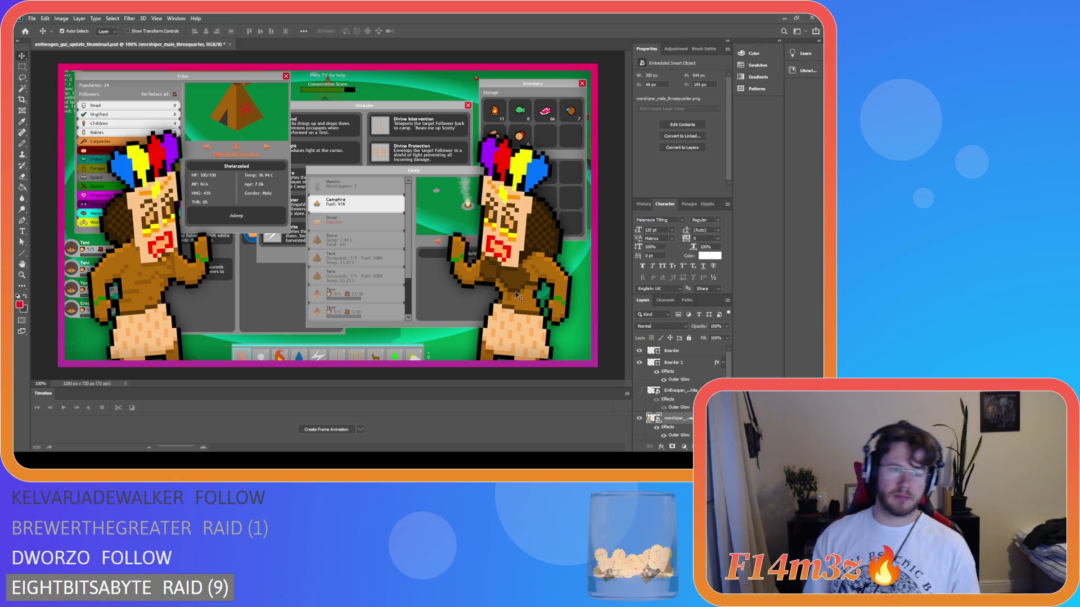
pyautogui.click(516, 294)
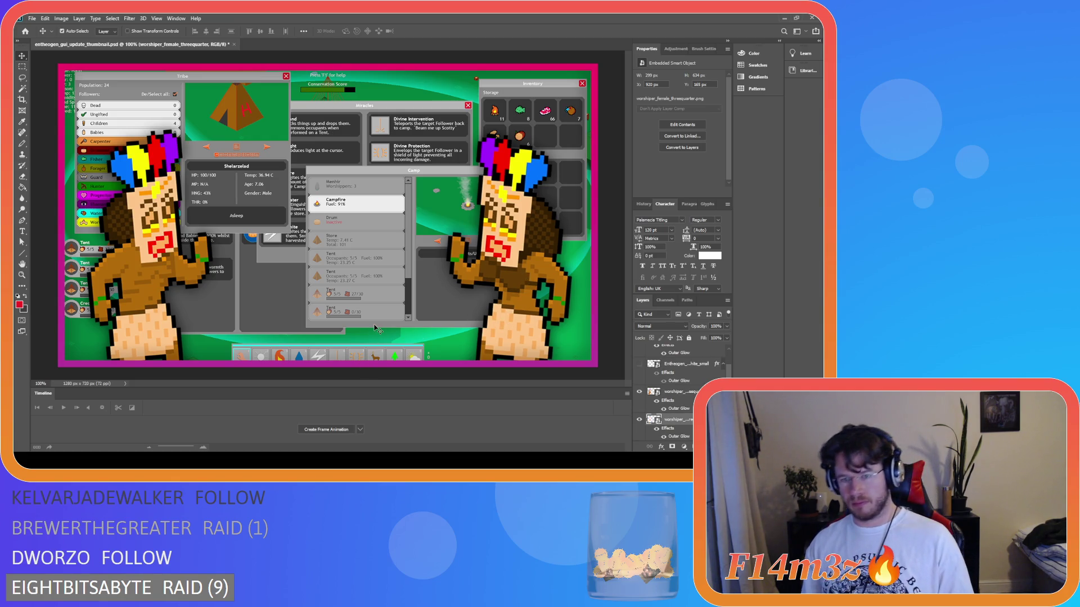
pyautogui.press('Left')
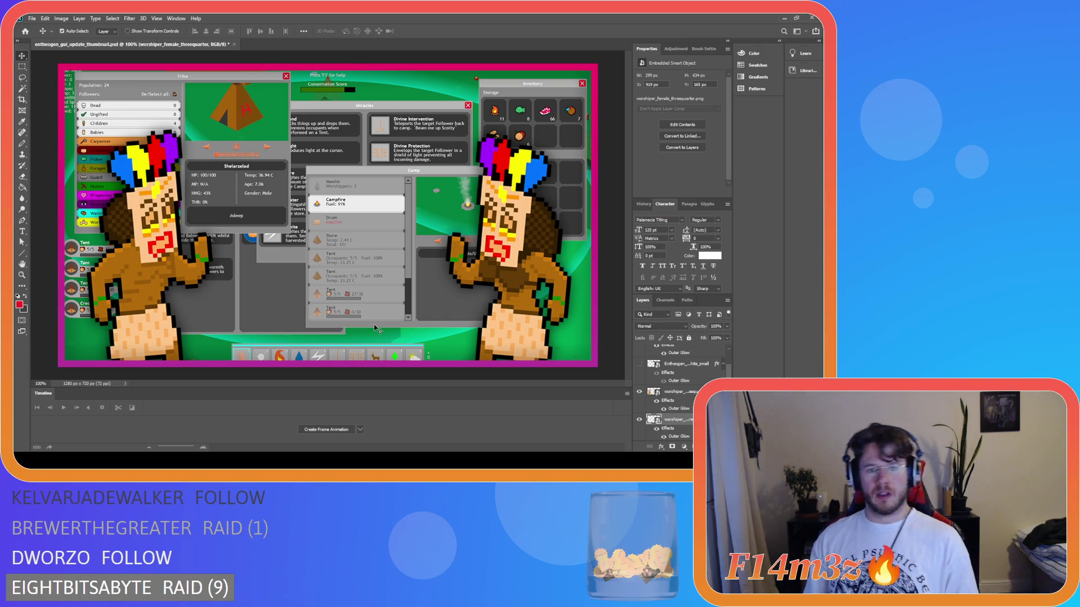
pyautogui.press('Right')
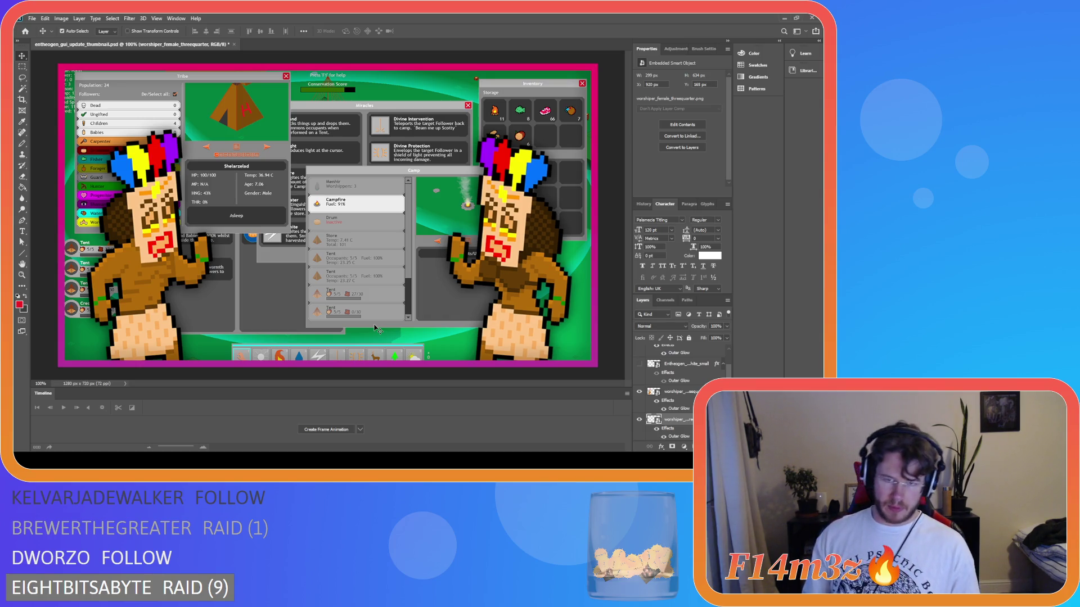
pyautogui.press('Right')
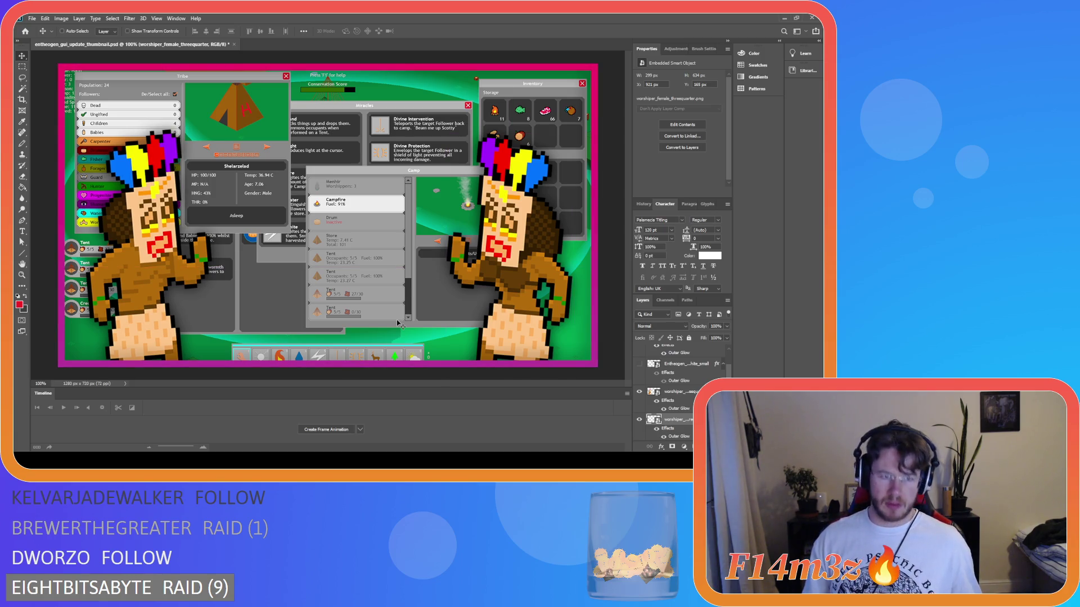
pyautogui.press('Left')
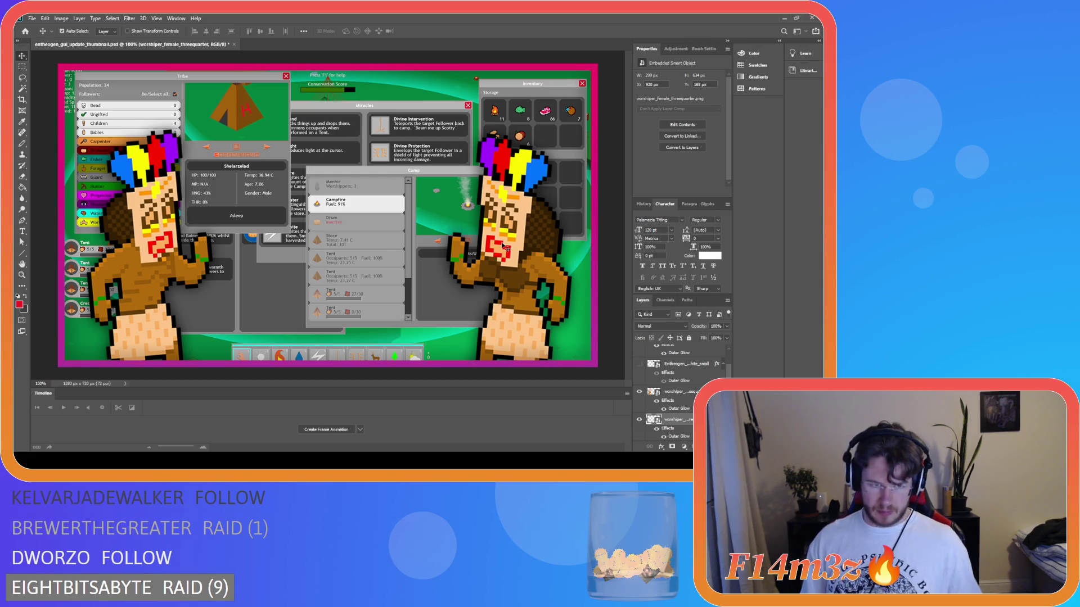
pyautogui.press('Right')
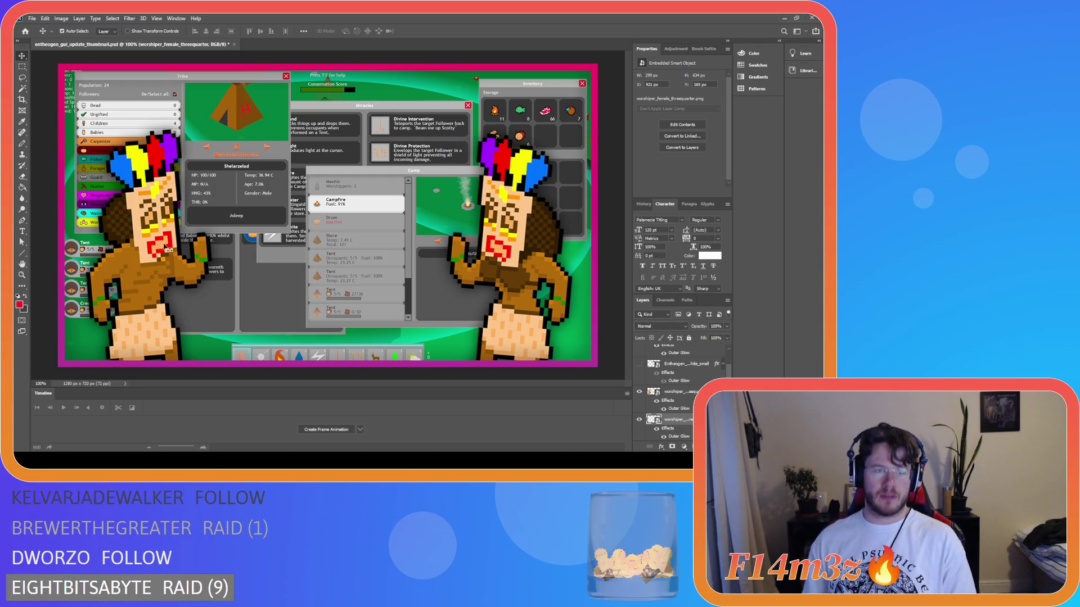
pyautogui.click(166, 249)
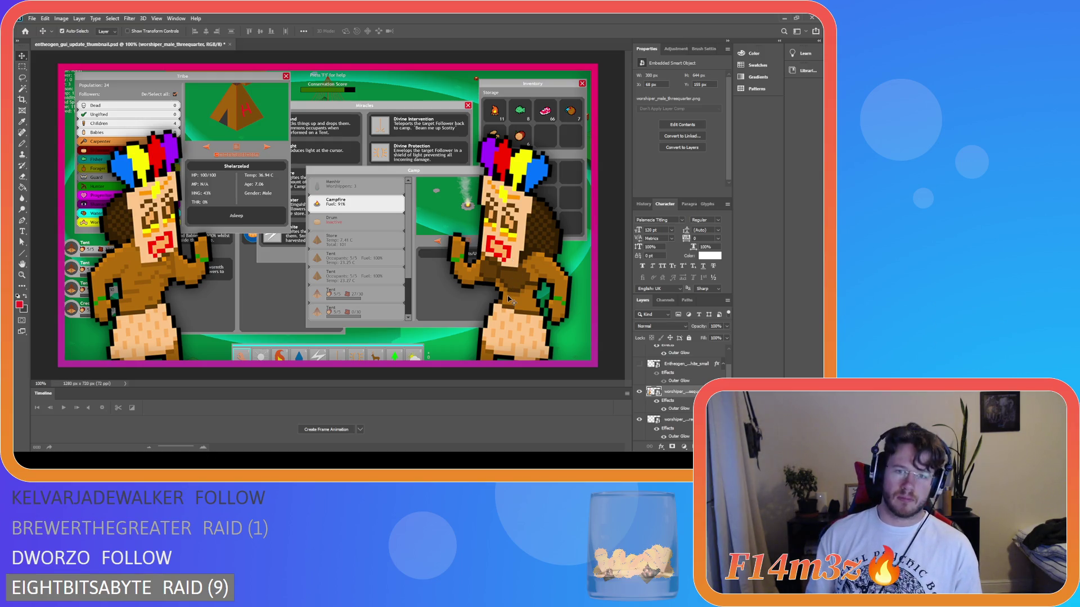
pyautogui.click(499, 259)
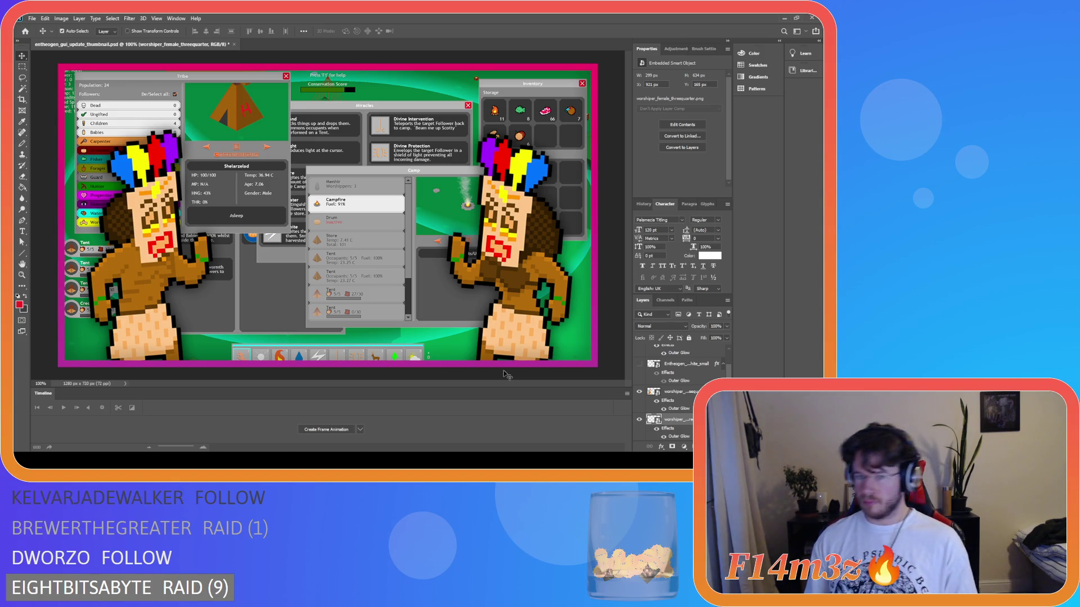
pyautogui.press('Left')
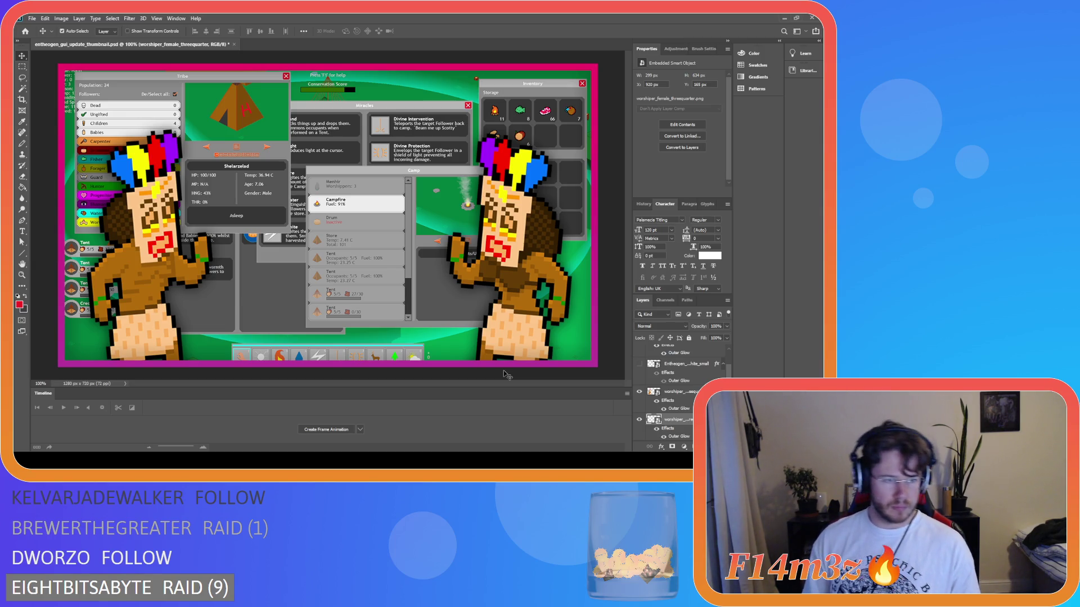
pyautogui.press('Right')
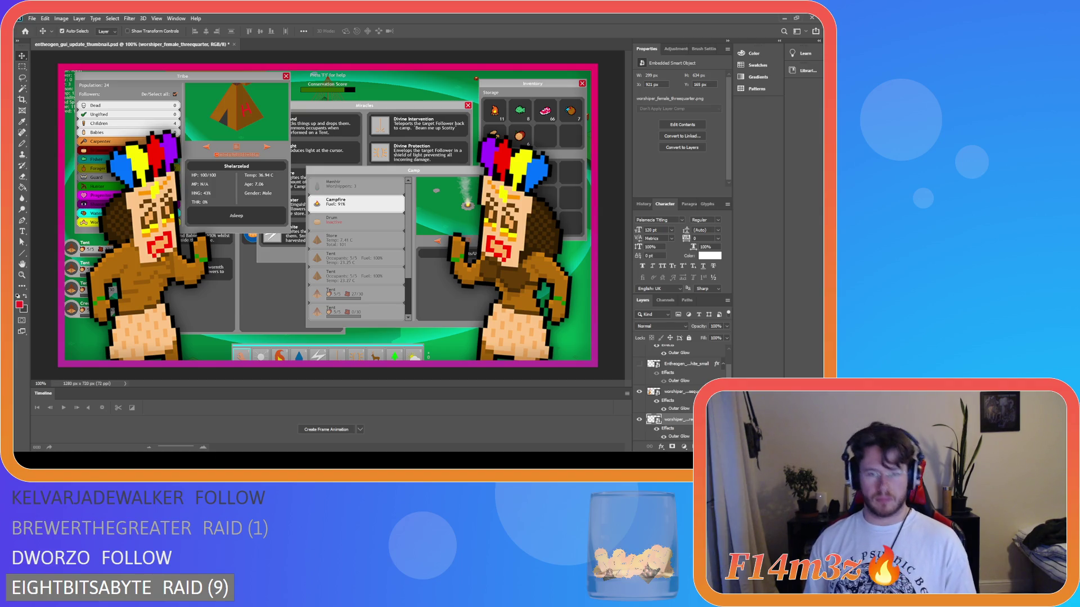
pyautogui.scroll(1, 639, 400)
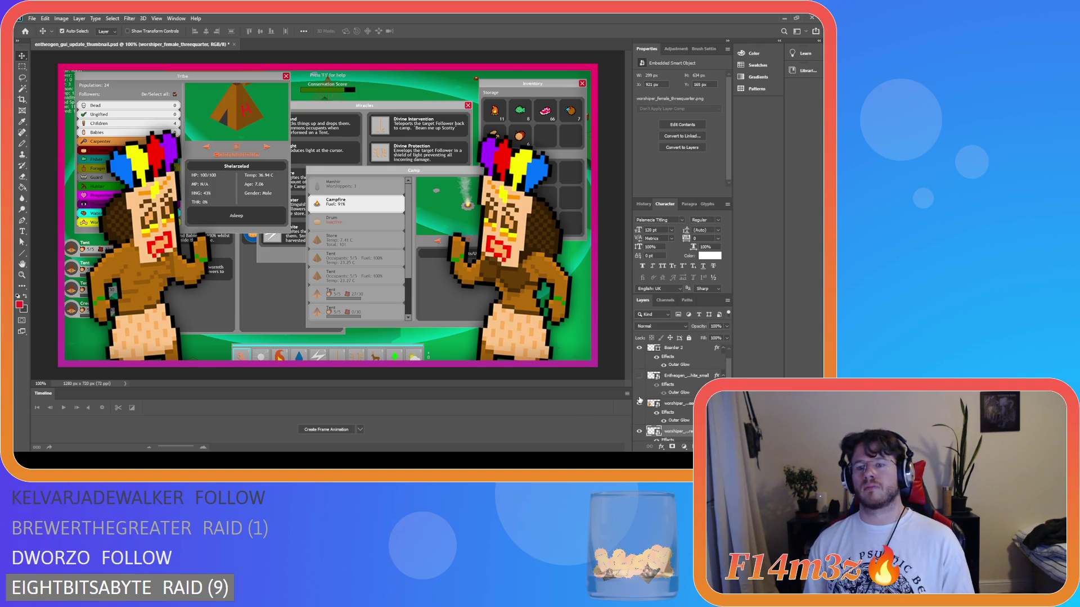
# Toggle the left worshipper's visibility repeatedly to compare it against the right one.
pyautogui.click(639, 407)
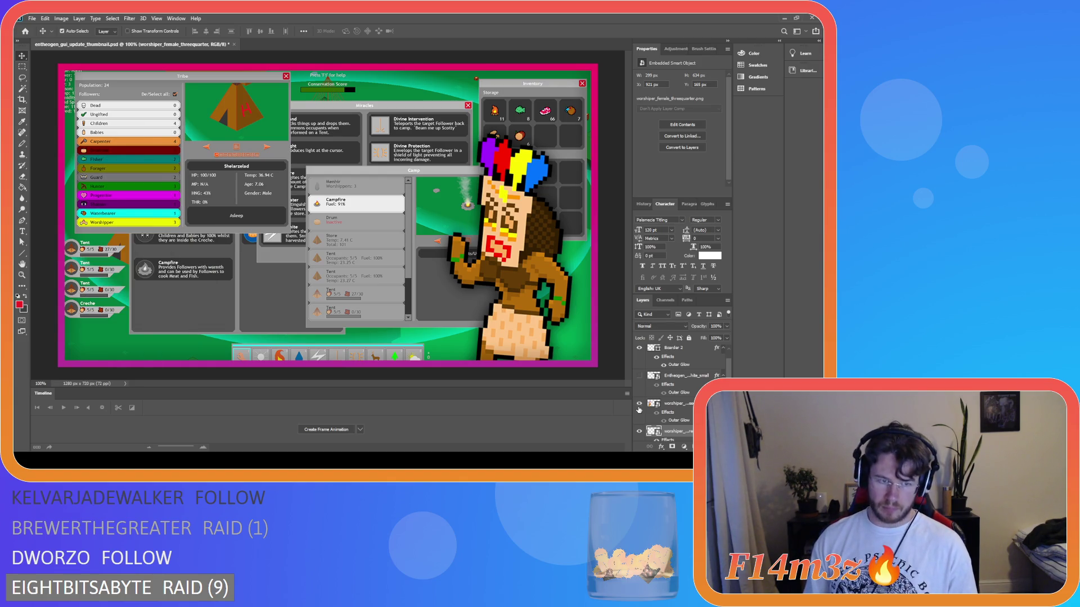
pyautogui.click(639, 409)
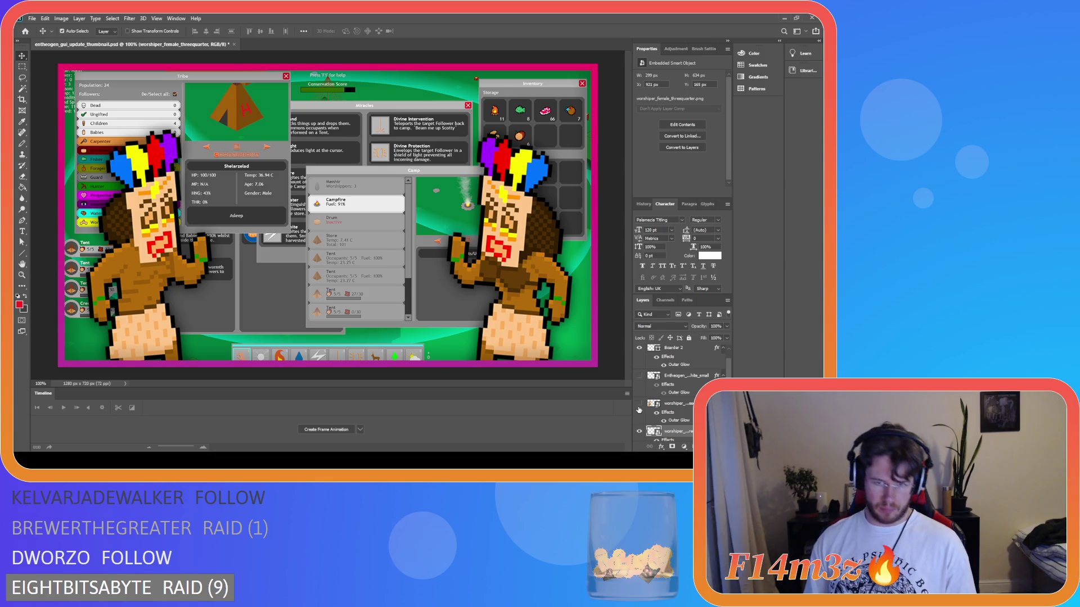
pyautogui.click(639, 410)
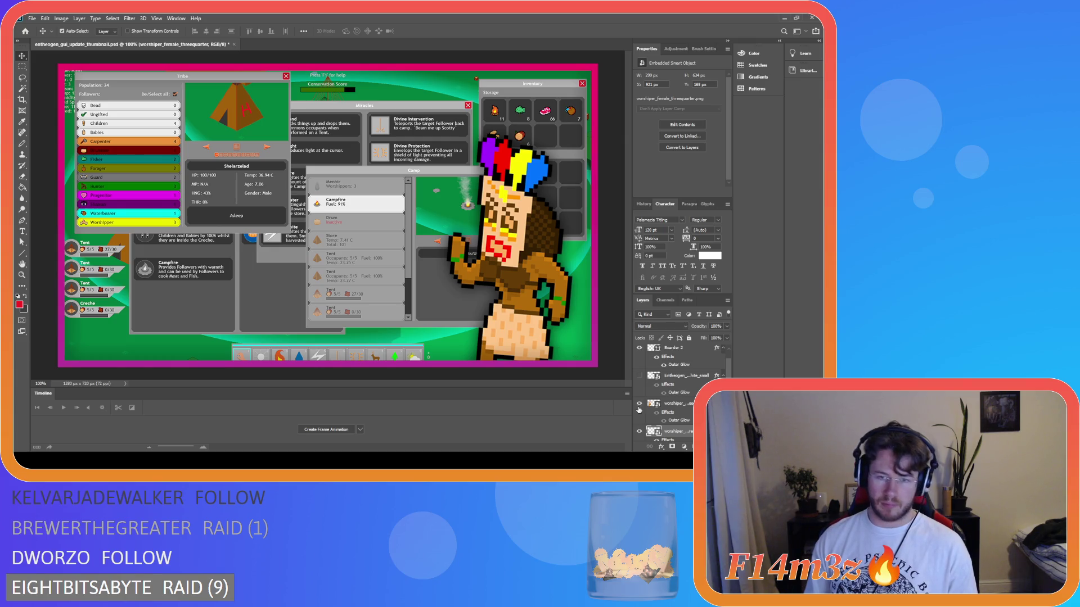
pyautogui.click(639, 409)
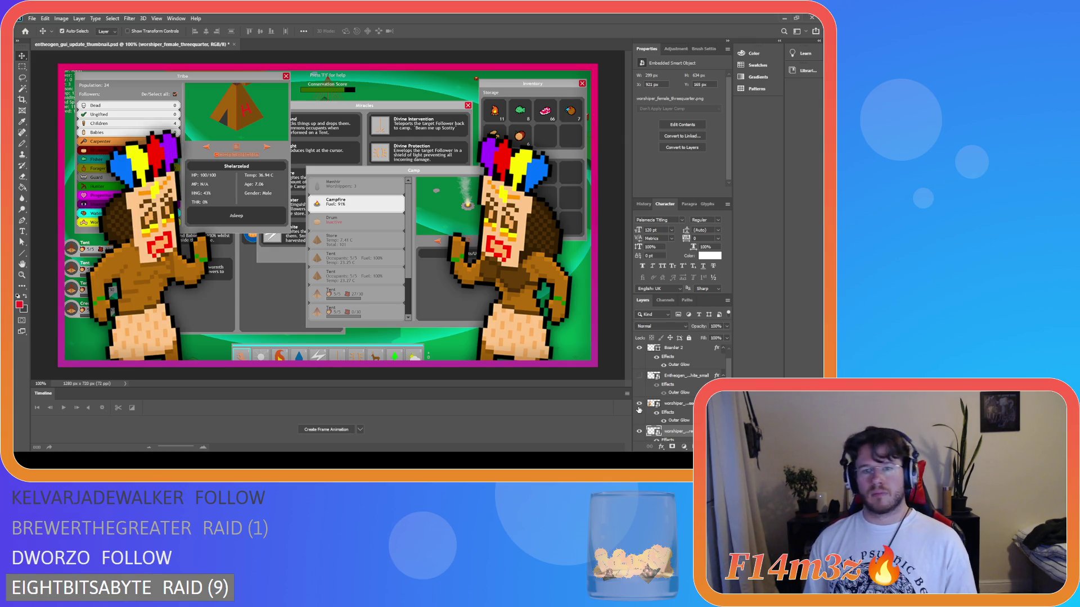
pyautogui.click(638, 409)
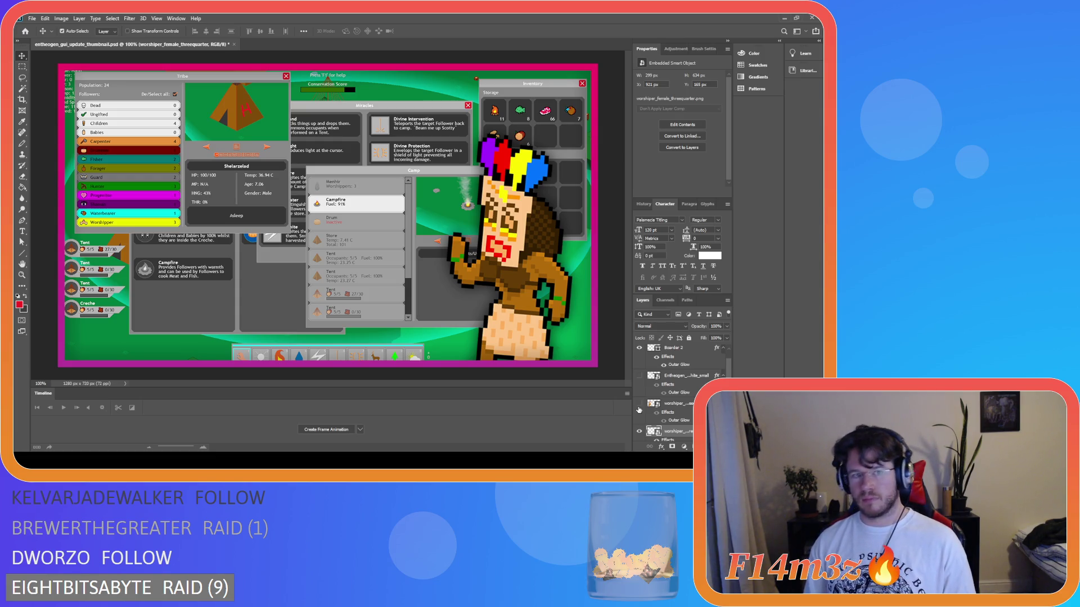
pyautogui.click(639, 405)
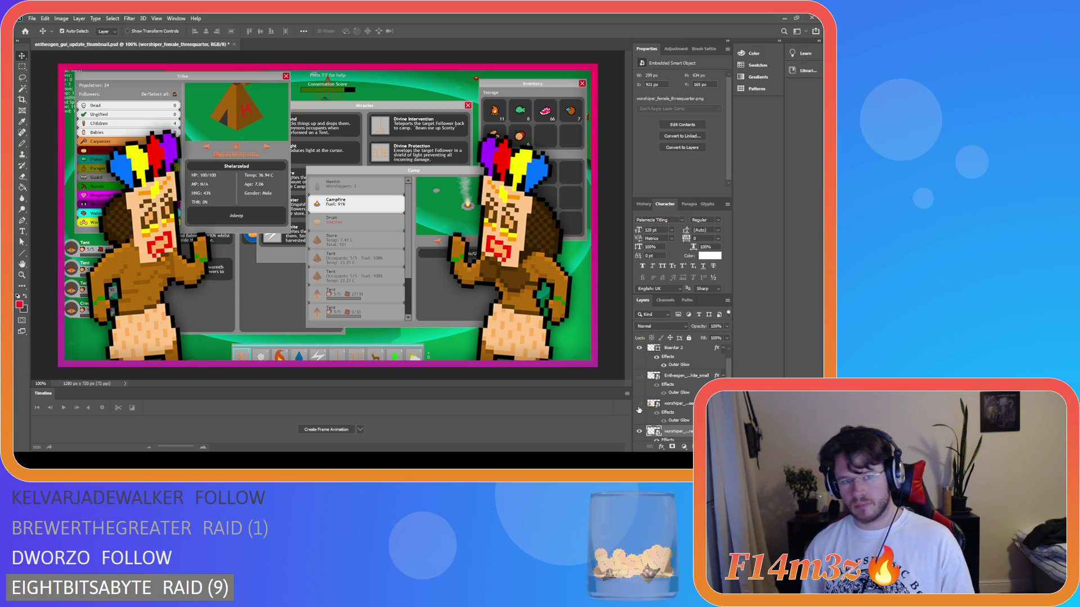
pyautogui.click(639, 407)
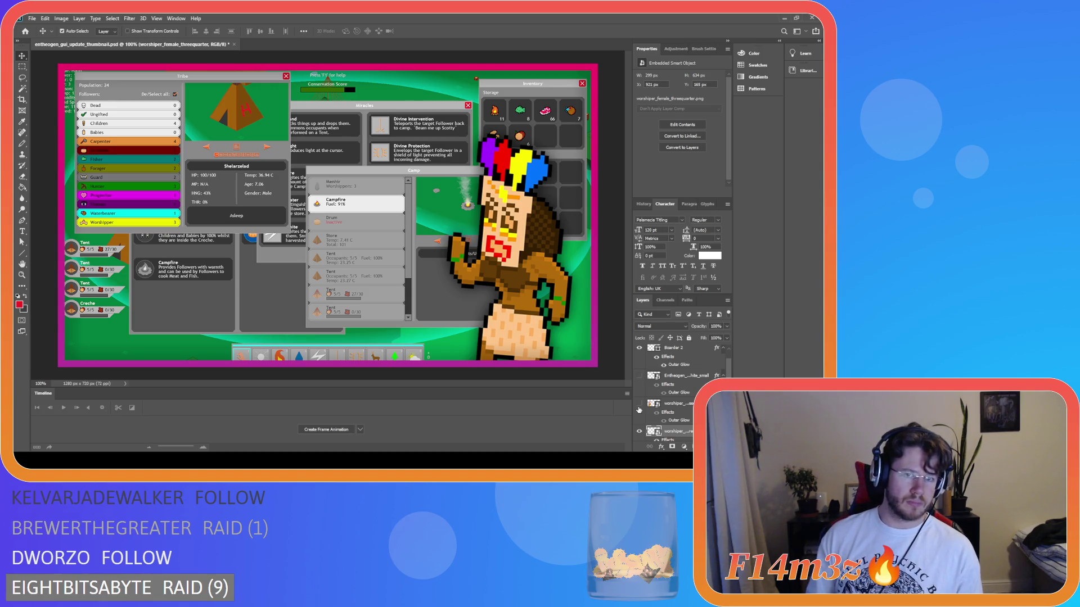
pyautogui.click(639, 409)
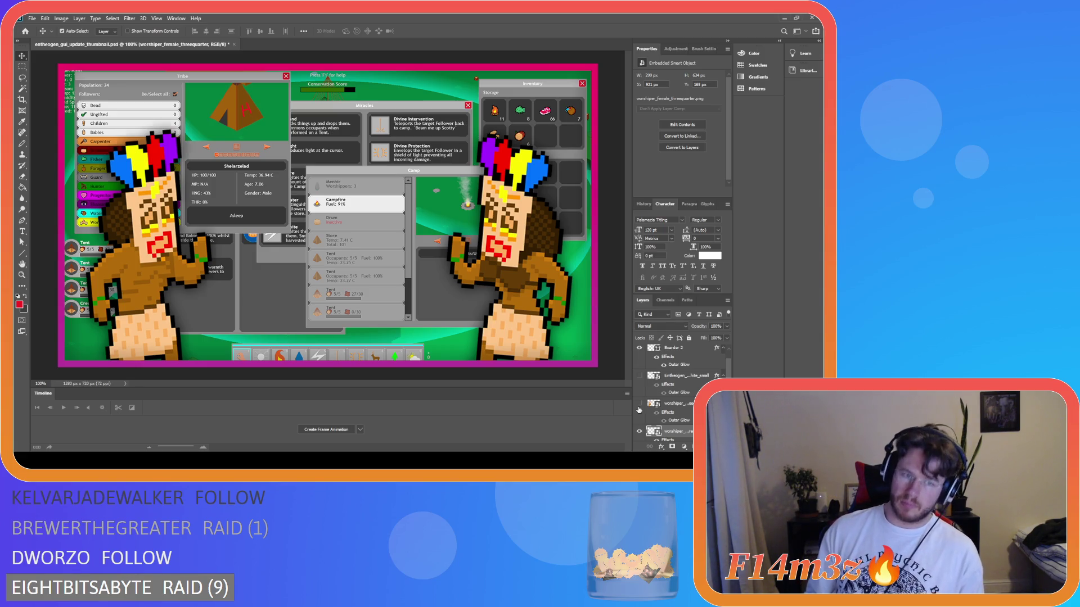
pyautogui.click(638, 407)
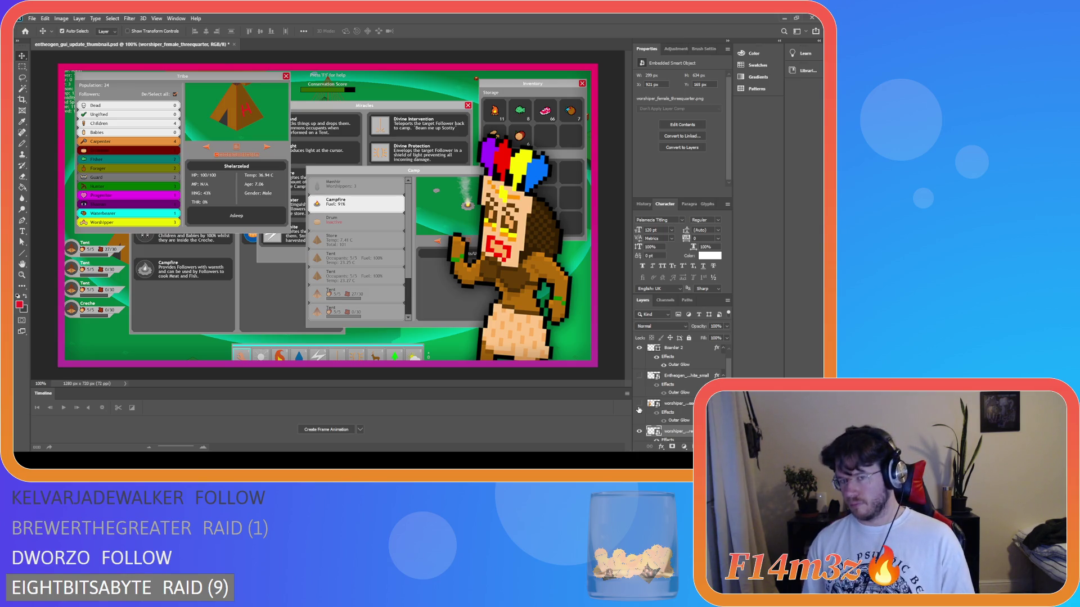
pyautogui.click(638, 407)
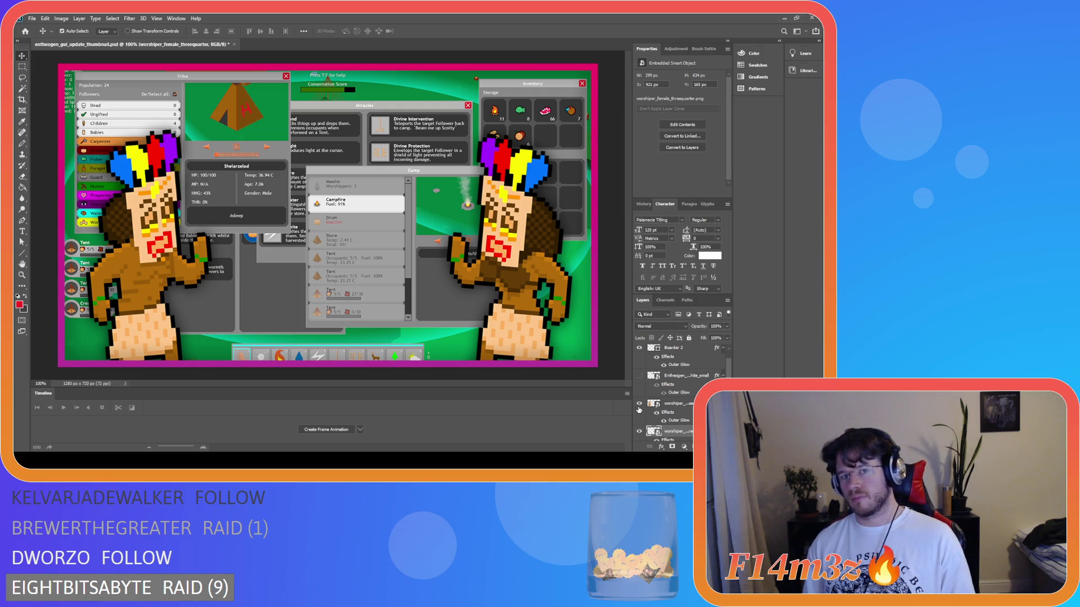
# Briefly show the ENTHEOGEN title, recheck the left worshipper, and select the right worshipper.
pyautogui.click(638, 375)
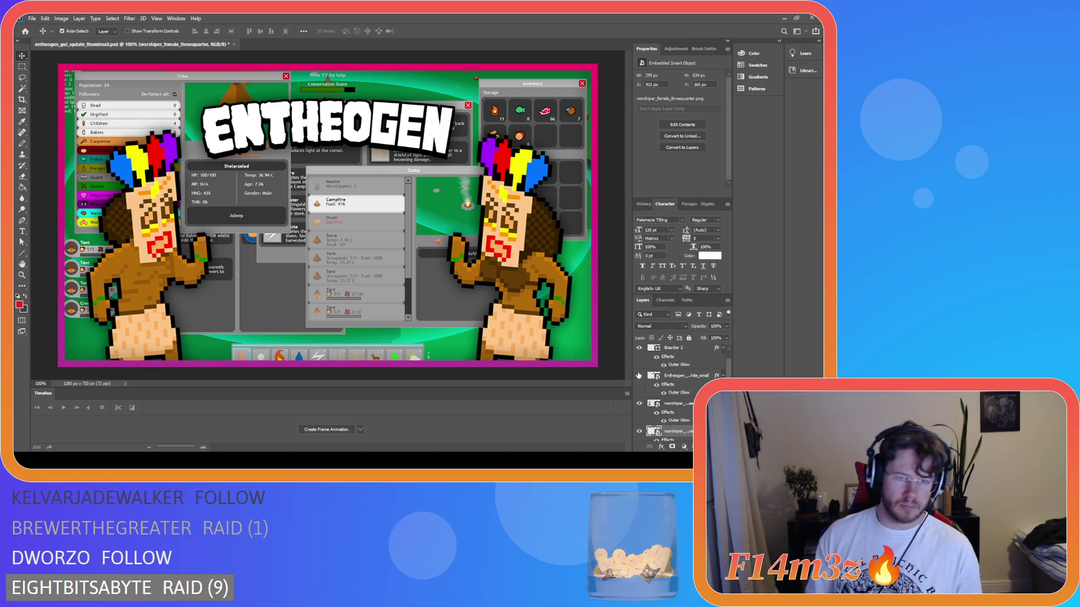
pyautogui.click(638, 375)
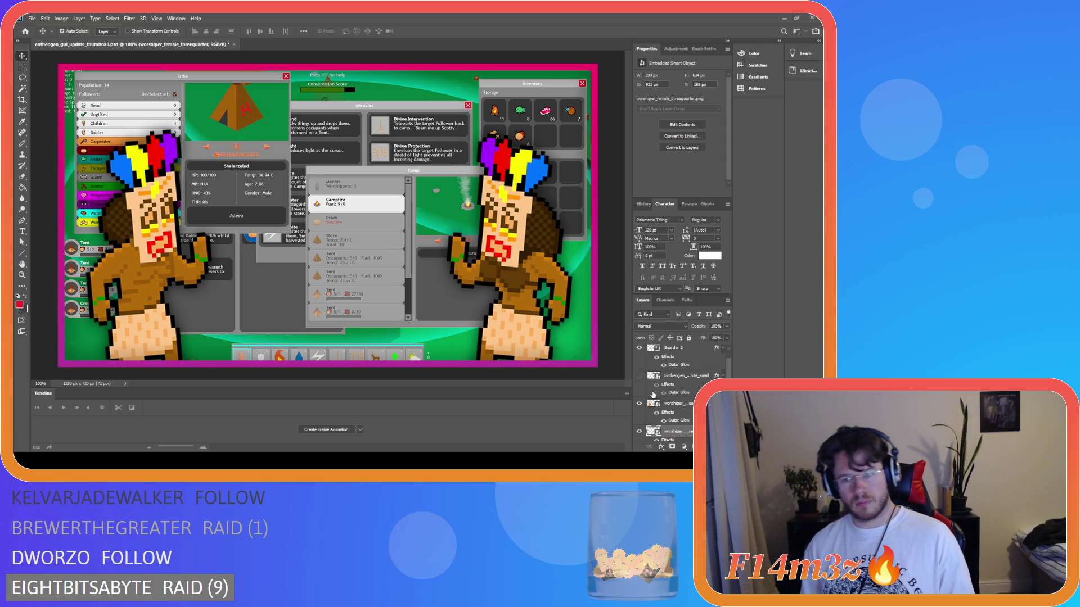
pyautogui.click(639, 404)
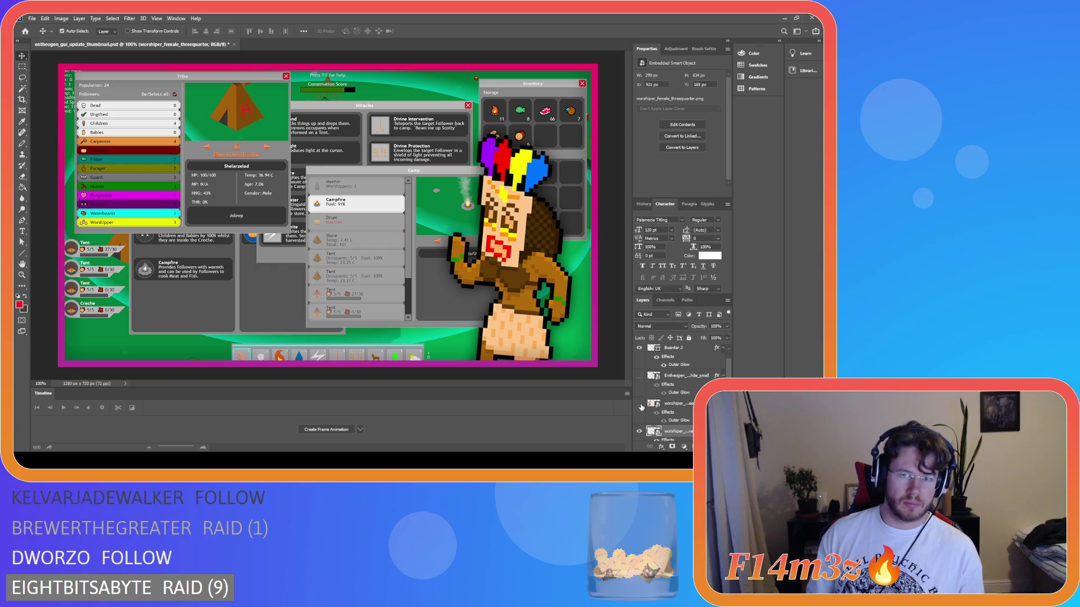
pyautogui.click(639, 404)
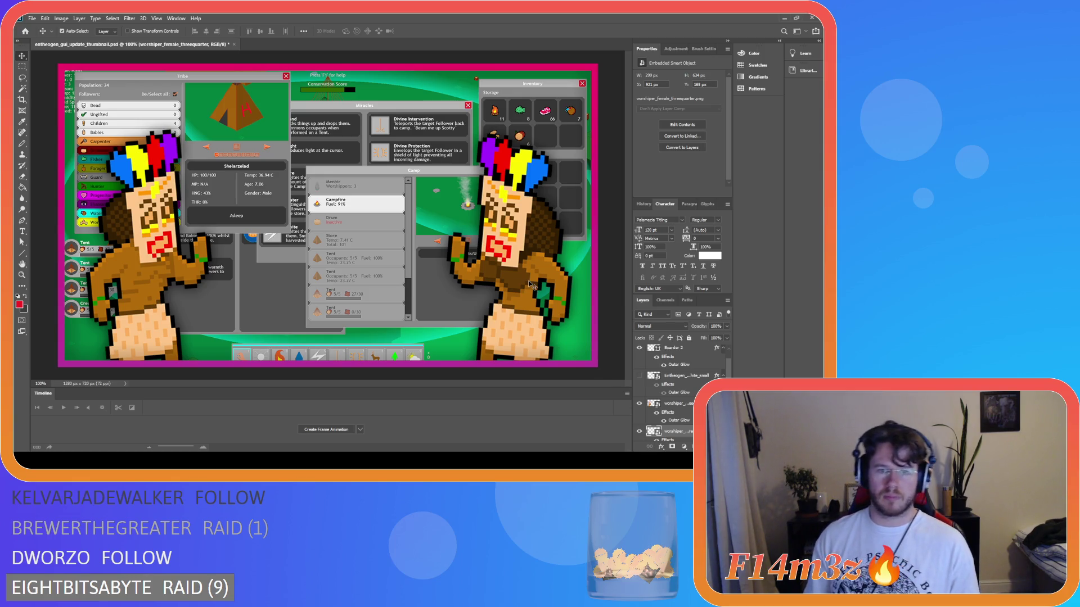
pyautogui.click(543, 328)
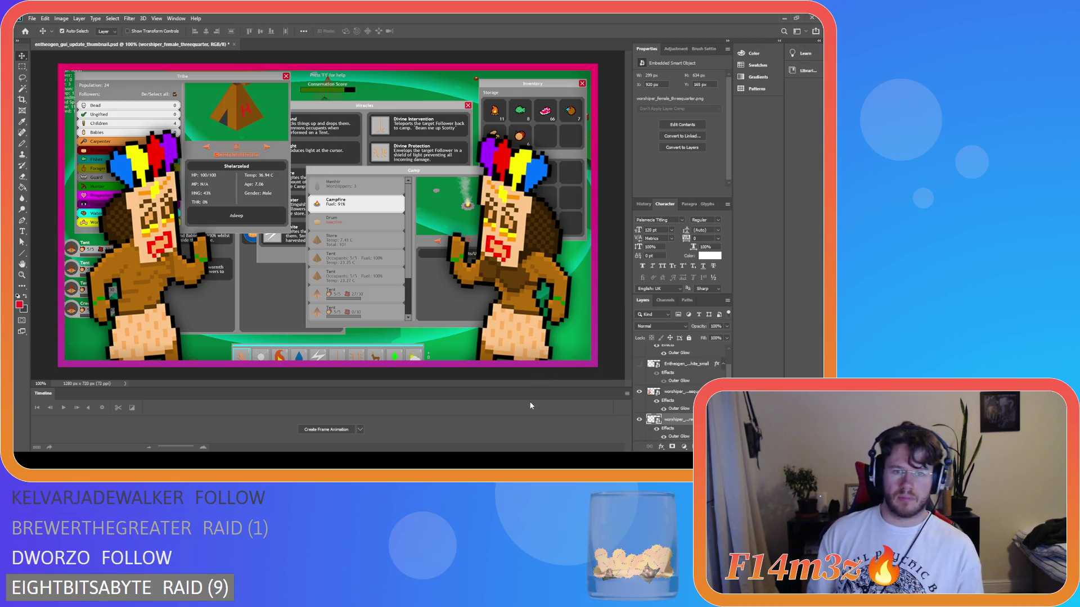
# With the grid shown, nudge the right worshipper left to X 915 px, then hide the grid.
pyautogui.hotkey('ctrl', "'")
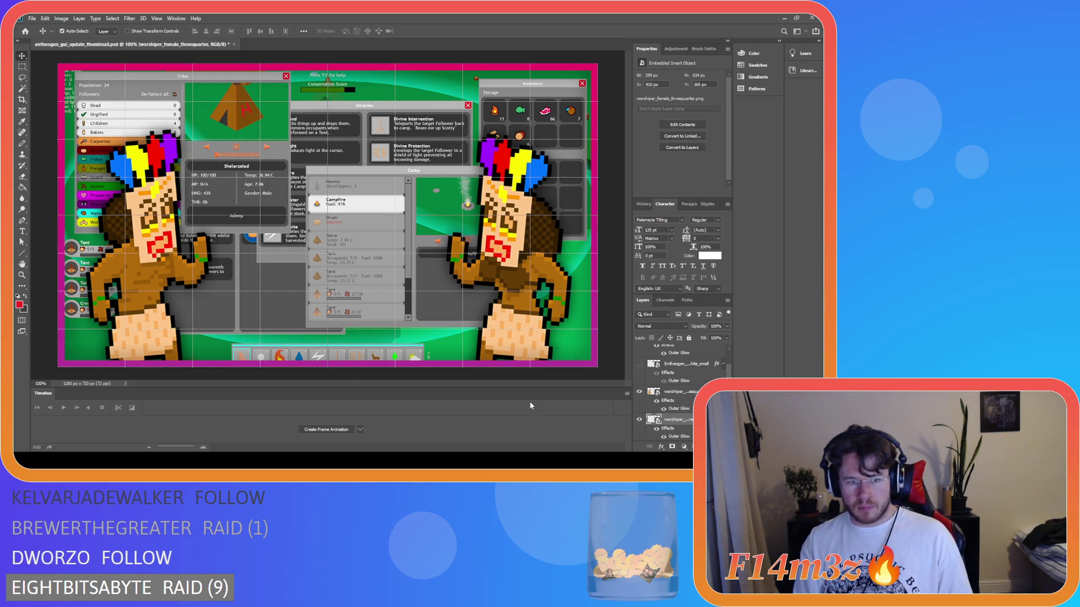
pyautogui.press('Left')
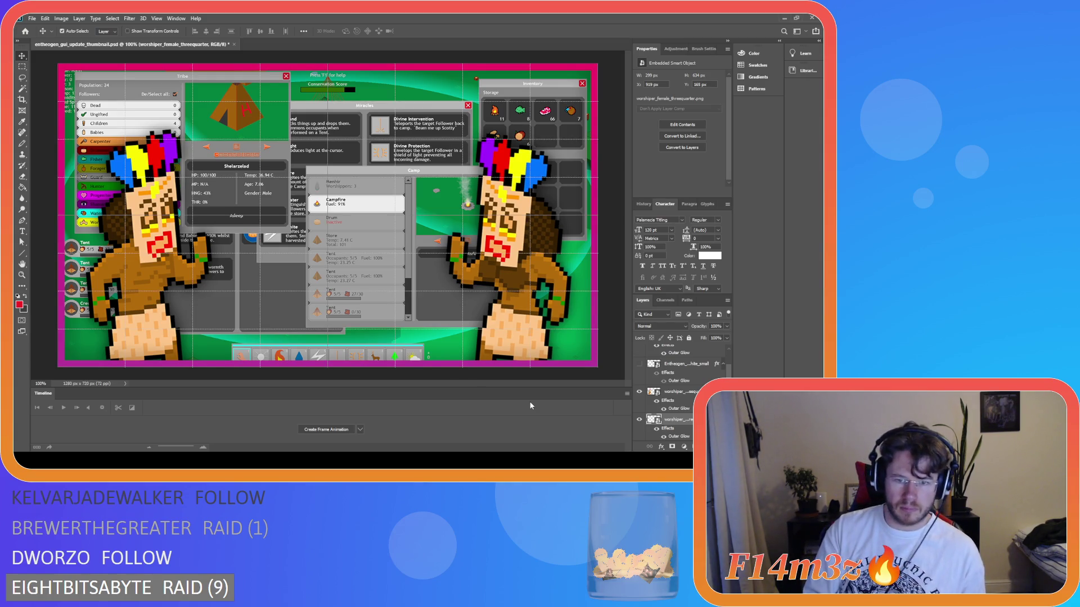
pyautogui.press('Left')
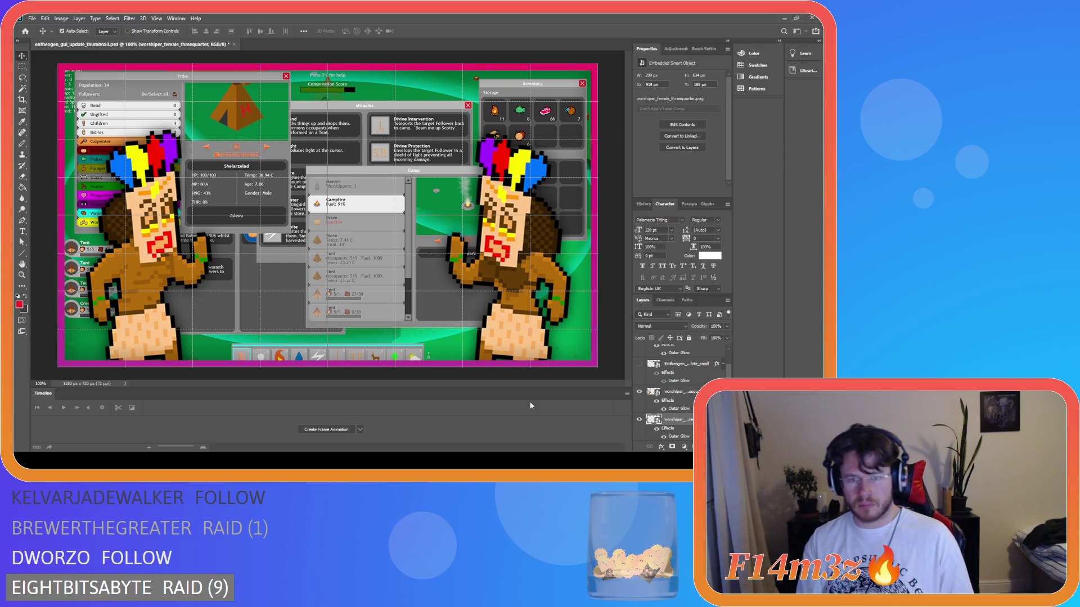
pyautogui.press('Left')
pyautogui.press('Left')
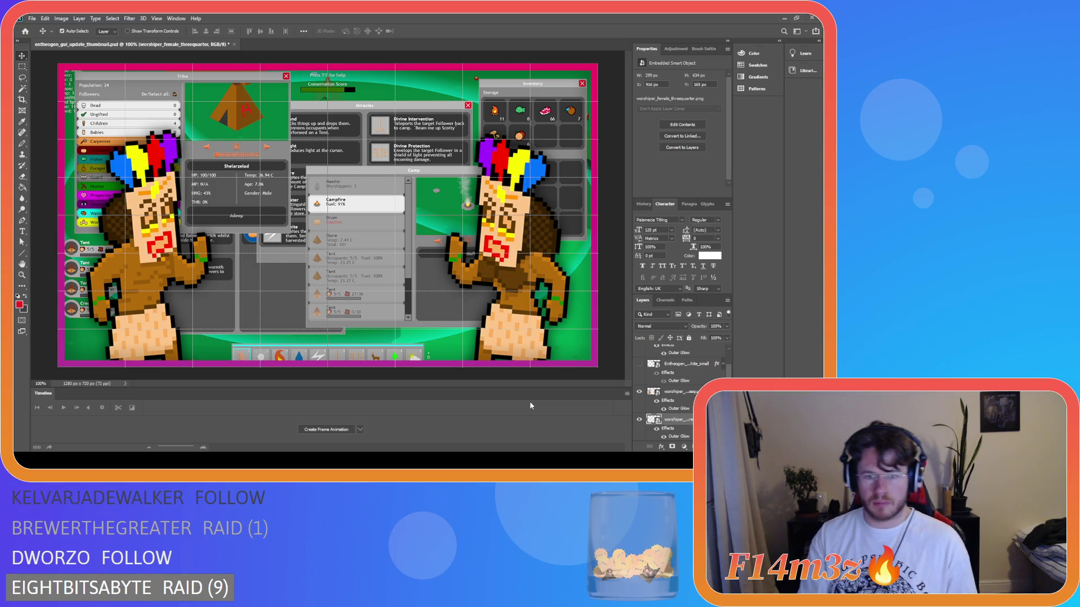
pyautogui.press('Left')
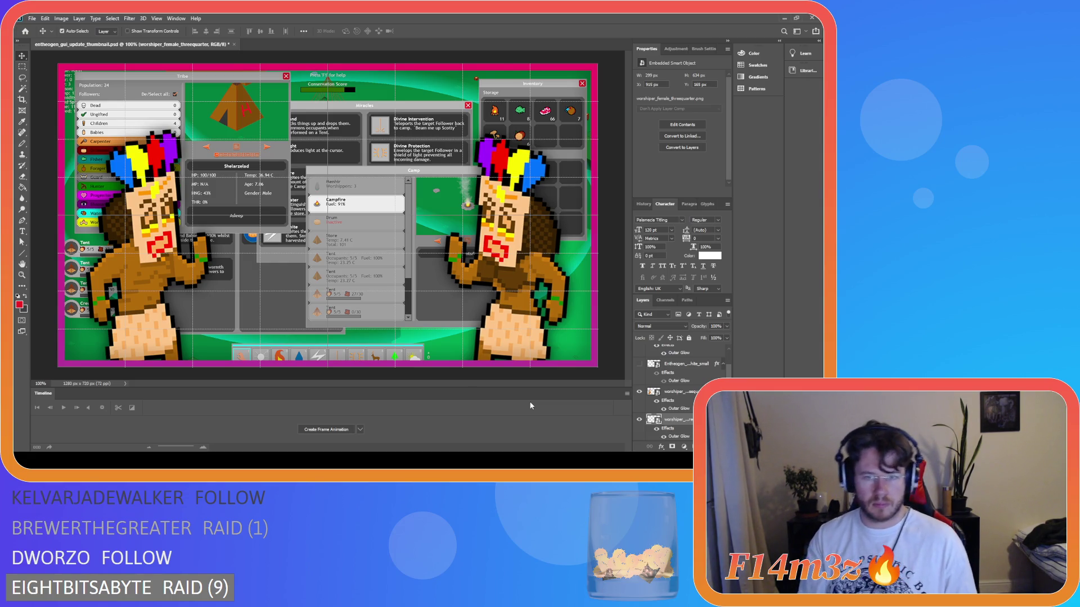
pyautogui.hotkey('ctrl', 'h')
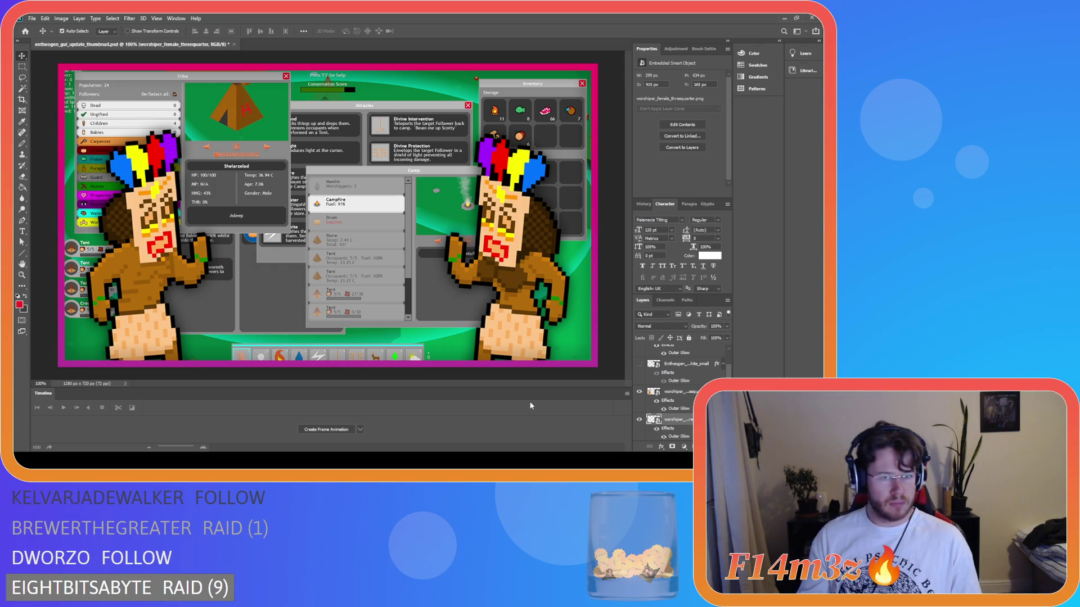
# Show the ENTHEOGEN and Playtest layers and move Playtest above the worshipper layers.
pyautogui.scroll(2, 675, 393)
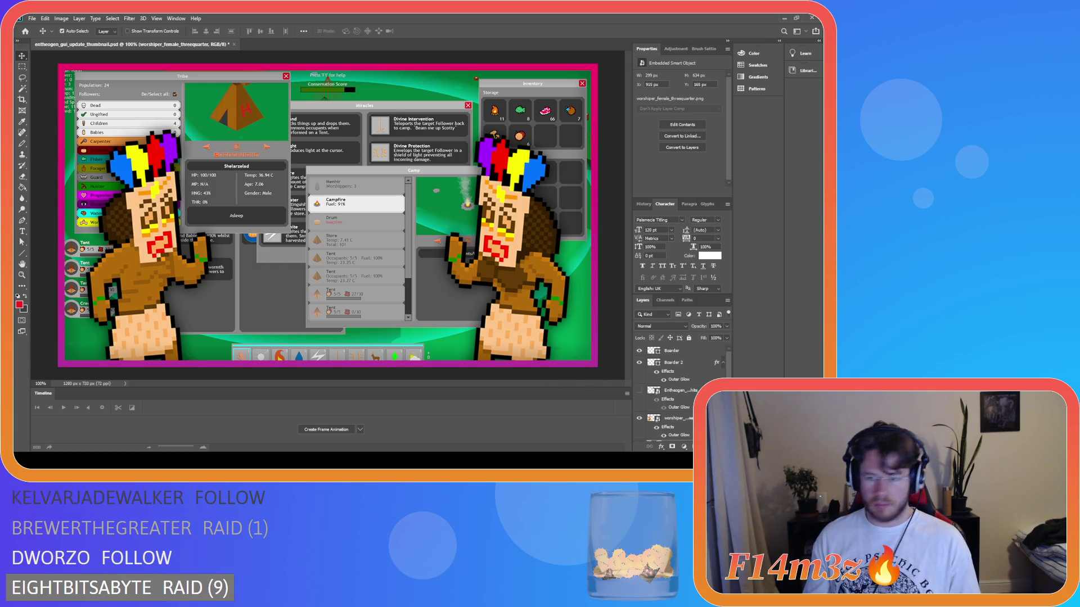
pyautogui.click(638, 391)
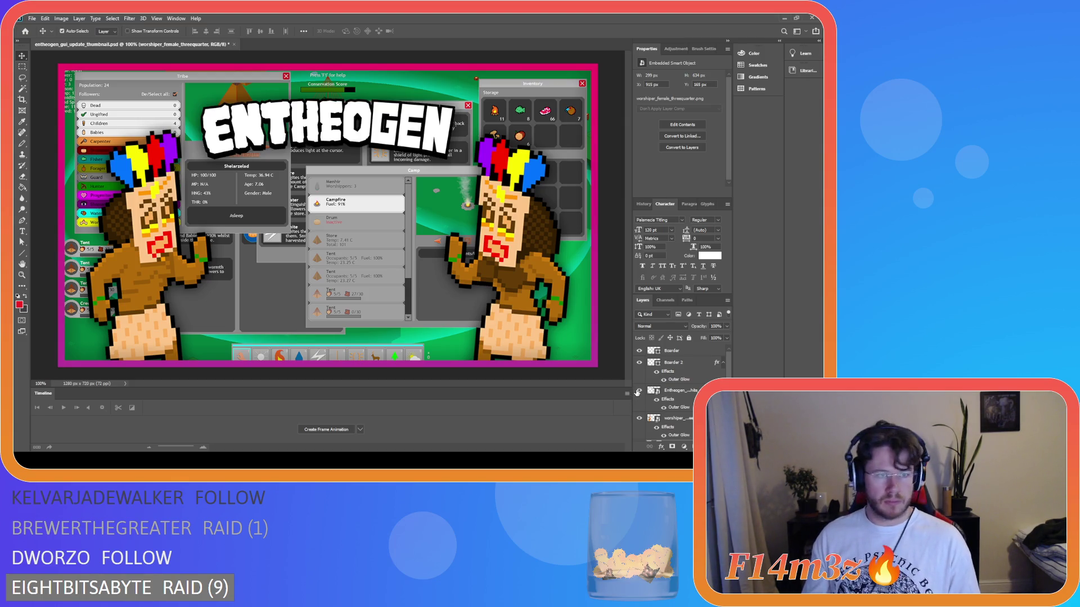
pyautogui.scroll(-3, 663, 397)
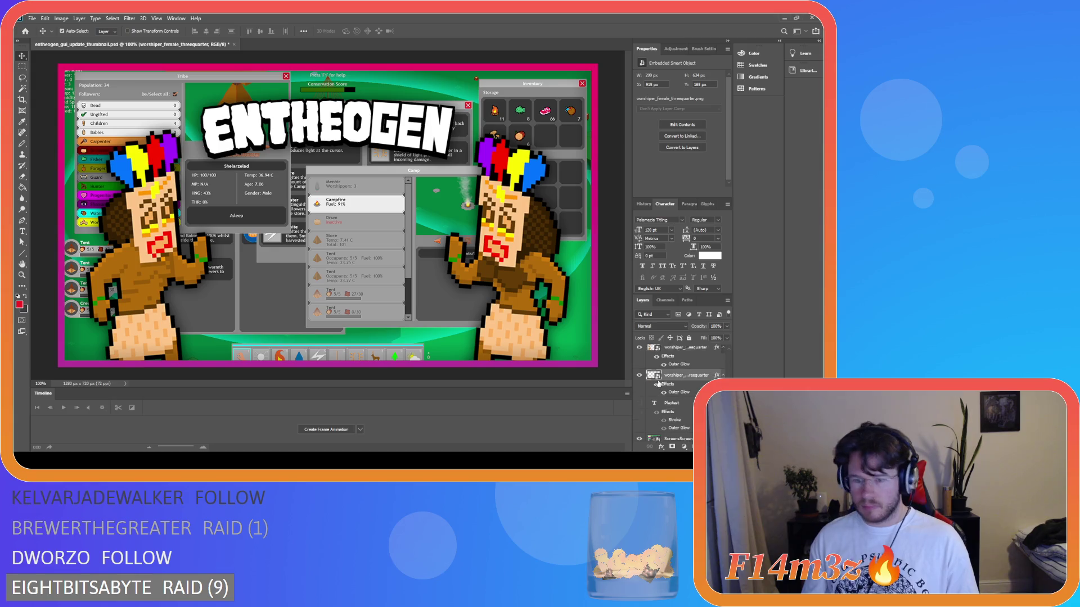
pyautogui.click(638, 400)
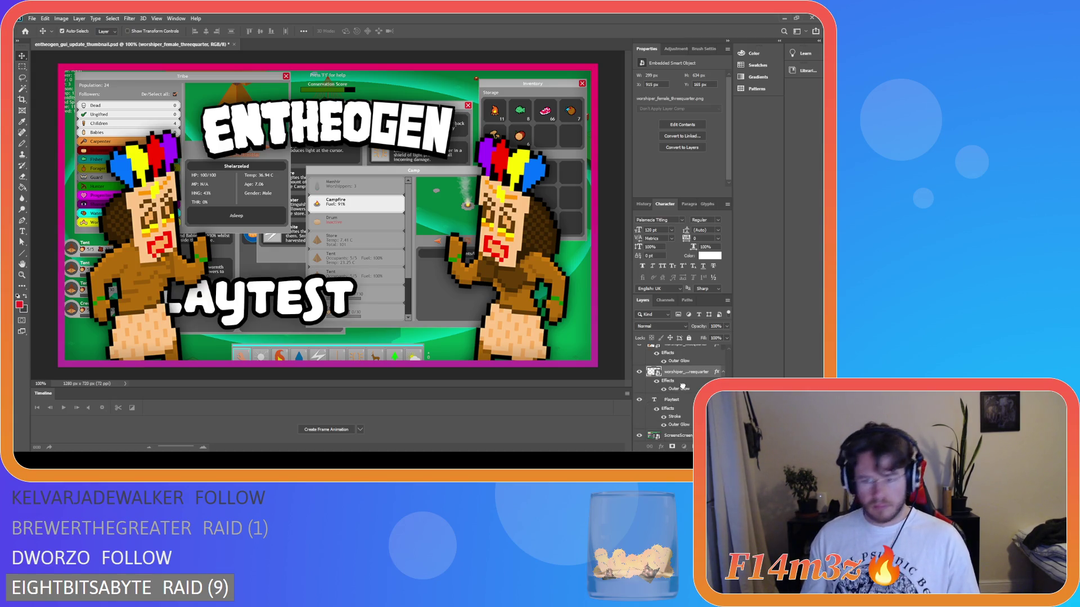
pyautogui.moveTo(682, 387)
pyautogui.mouseDown()
pyautogui.moveTo(674, 353)
pyautogui.moveTo(679, 370)
pyautogui.moveTo(683, 344)
pyautogui.moveTo(669, 371)
pyautogui.mouseUp()
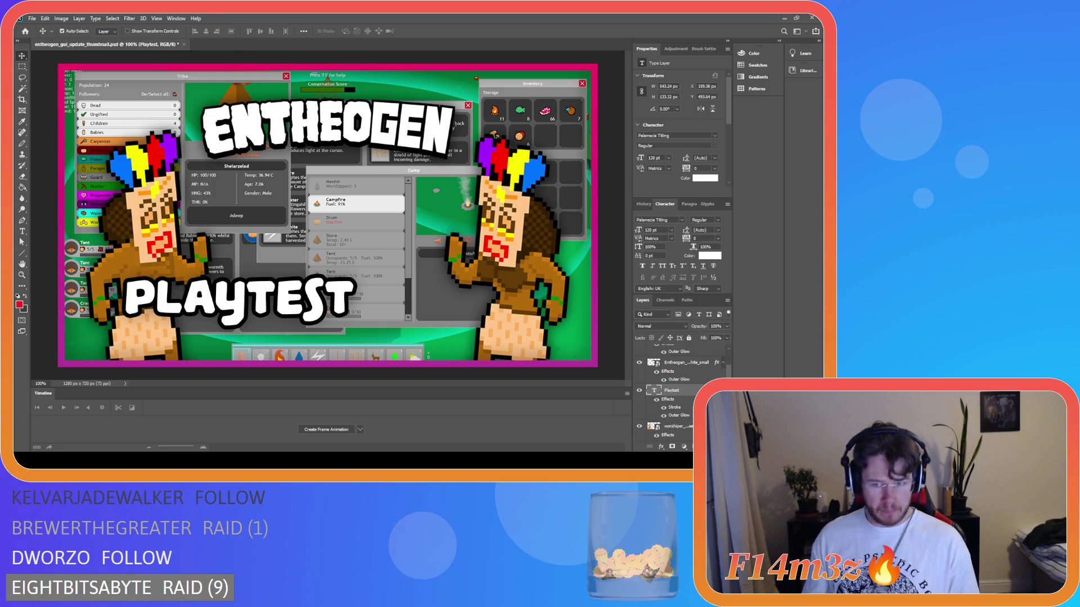
pyautogui.press('space')
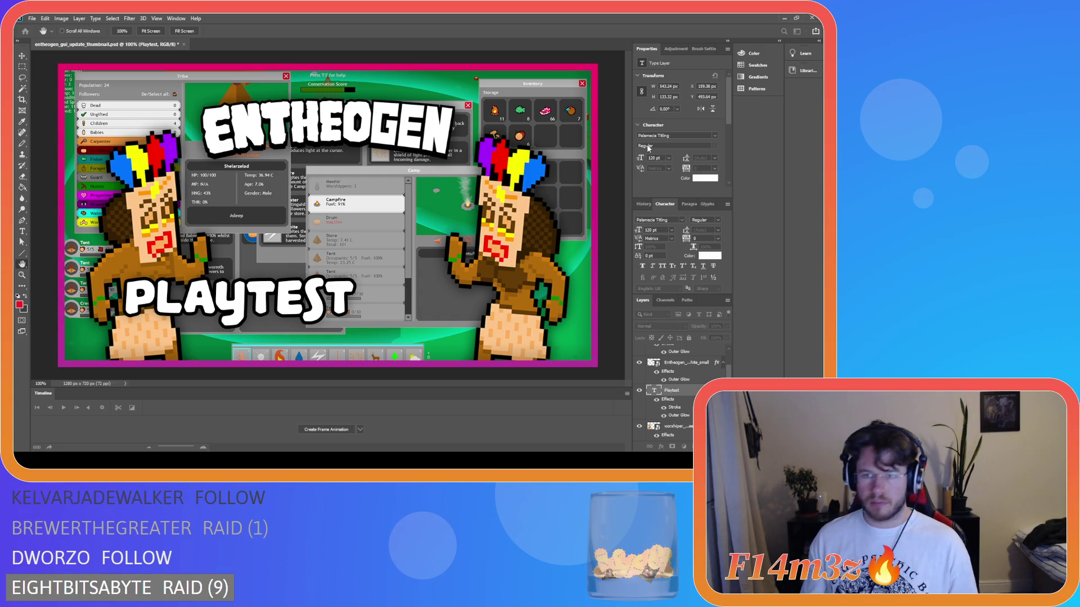
# Retype the PLAYTEST caption as GUI and move it up onto the Camp panel.
pyautogui.press('v')
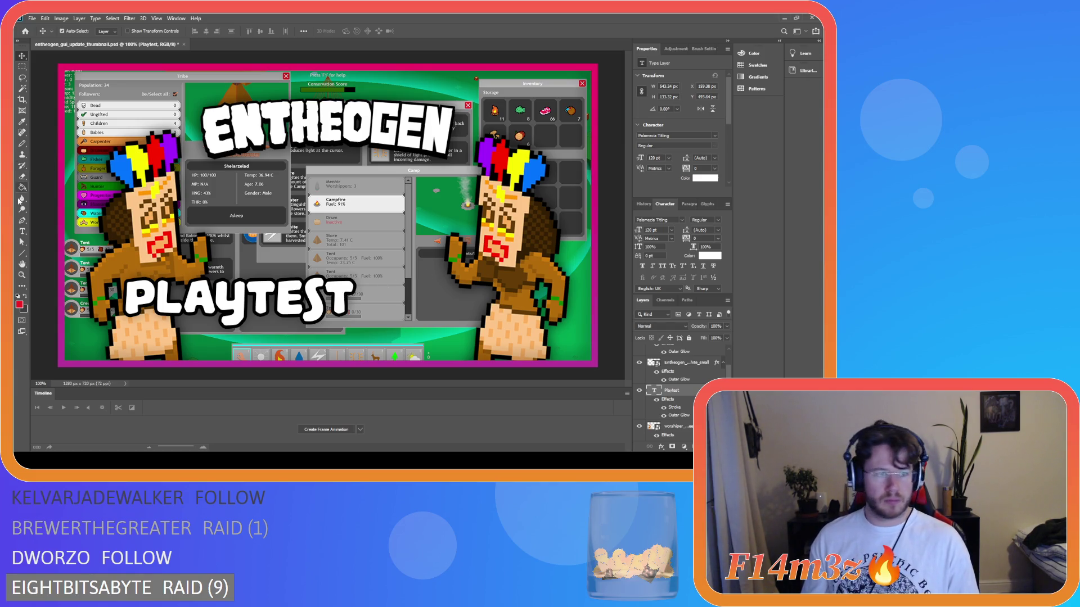
pyautogui.click(23, 231)
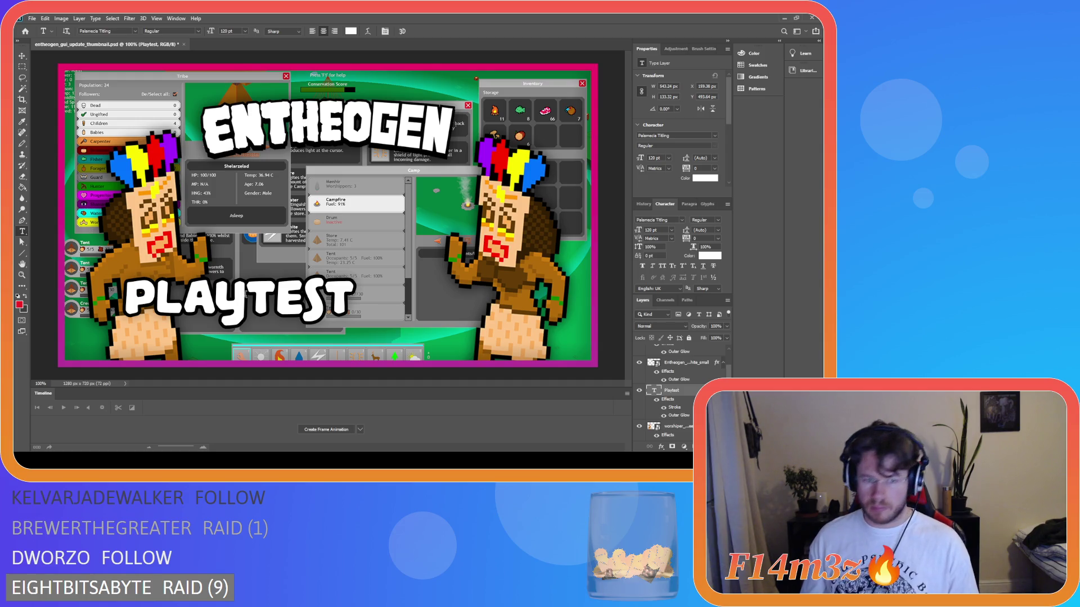
pyautogui.click(248, 298)
pyautogui.hotkey('ctrl', 'a')
pyautogui.write('GUI')
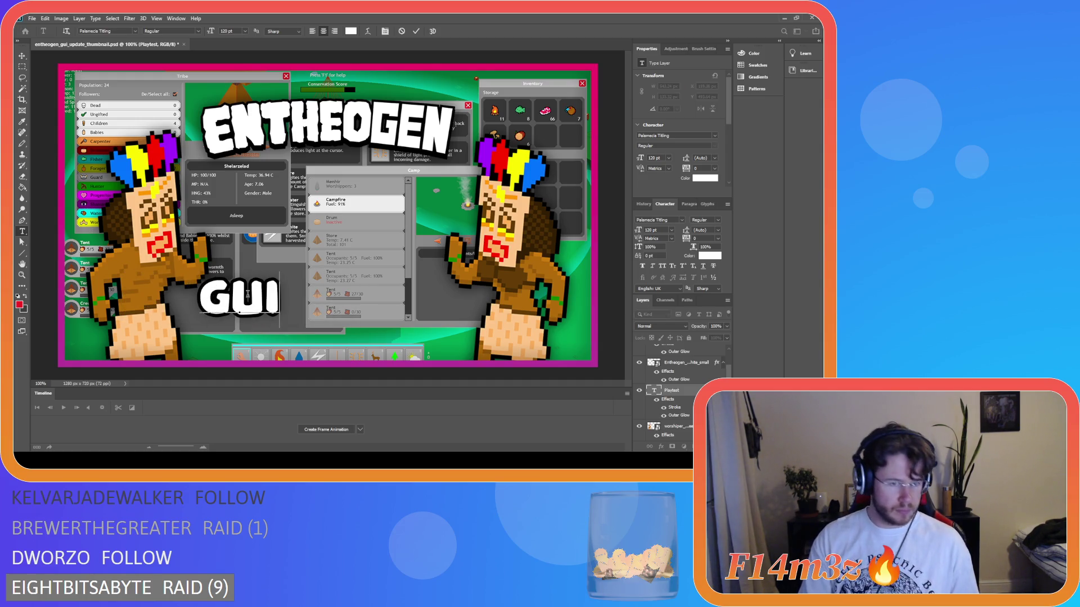
pyautogui.click(22, 56)
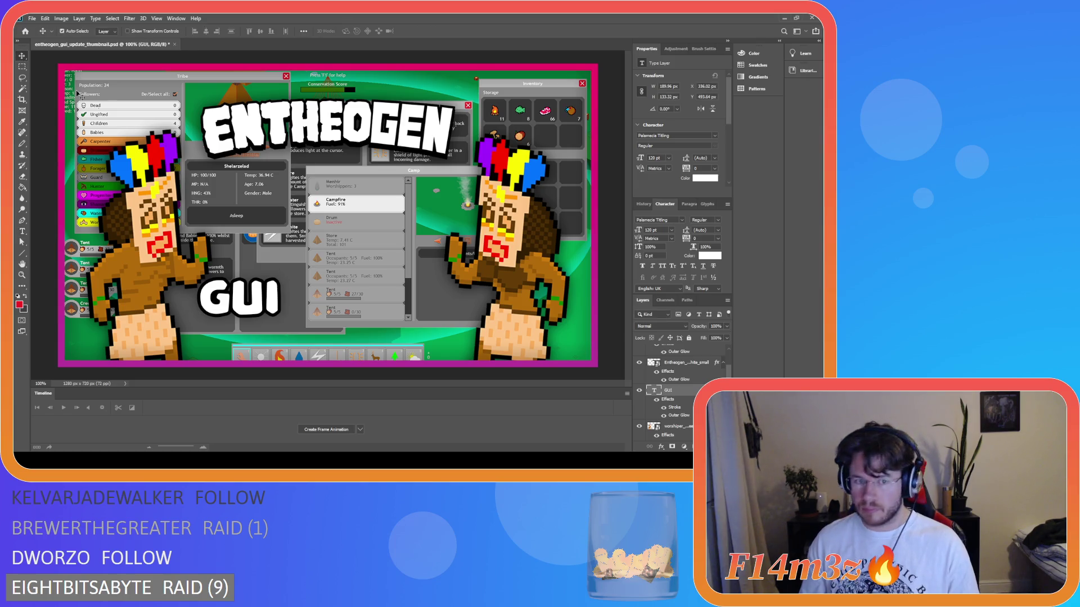
pyautogui.moveTo(261, 313)
pyautogui.mouseDown()
pyautogui.moveTo(301, 260)
pyautogui.moveTo(348, 231)
pyautogui.moveTo(335, 309)
pyautogui.moveTo(332, 301)
pyautogui.moveTo(346, 301)
pyautogui.mouseUp()
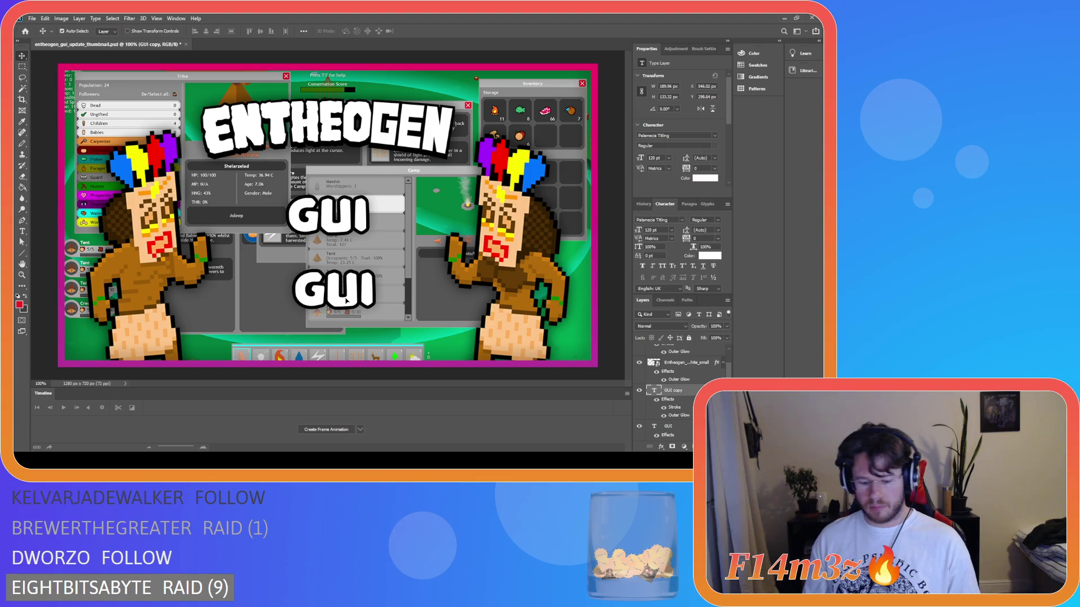
# Align the lower GUI copy on the grid and retype it as UPDATE.
pyautogui.hotkey('ctrl', "'")
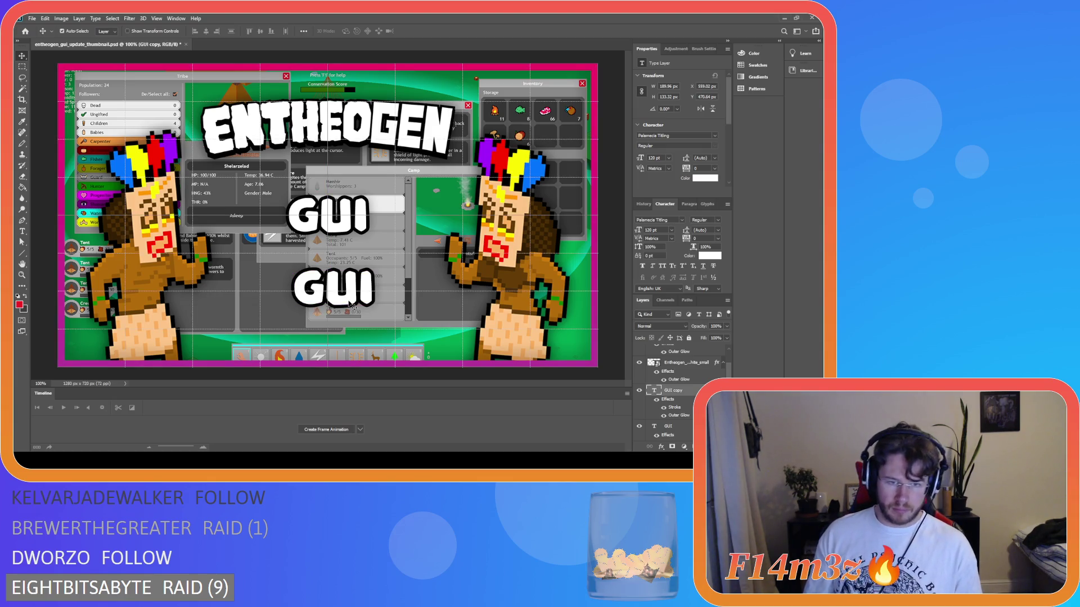
pyautogui.moveTo(352, 309); pyautogui.dragTo(346, 307)
pyautogui.hotkey('ctrl', "'")
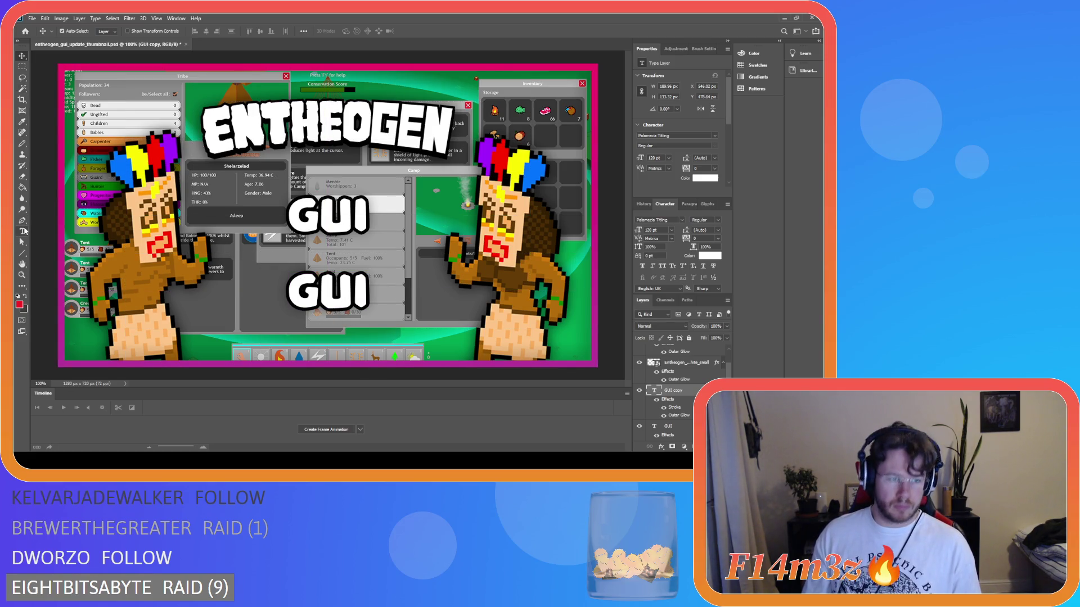
pyautogui.click(22, 232)
pyautogui.doubleClick(345, 301)
pyautogui.write('UPDATE')
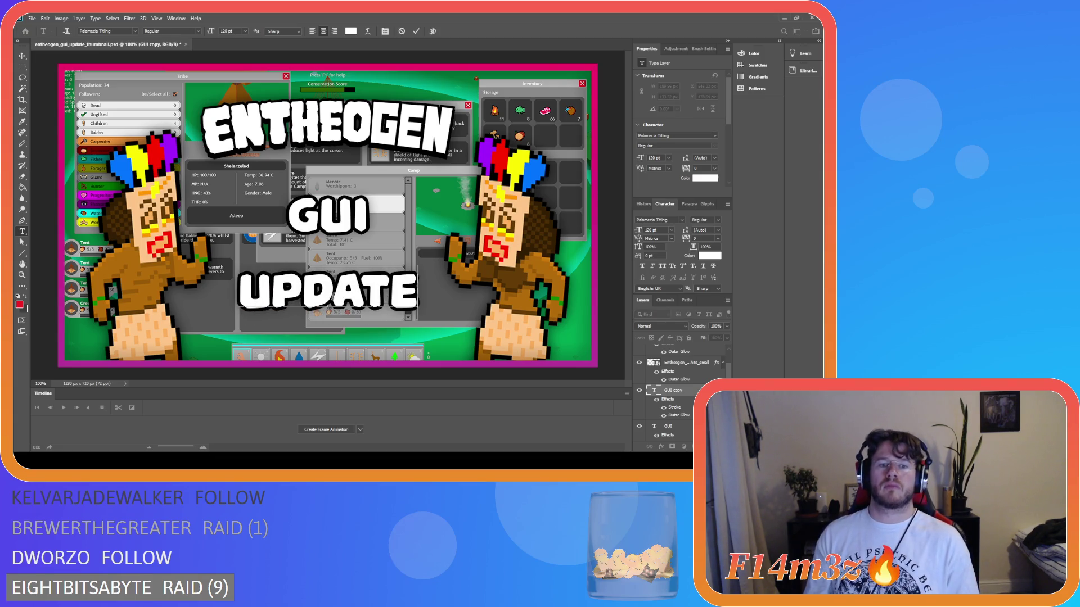
pyautogui.click(23, 56)
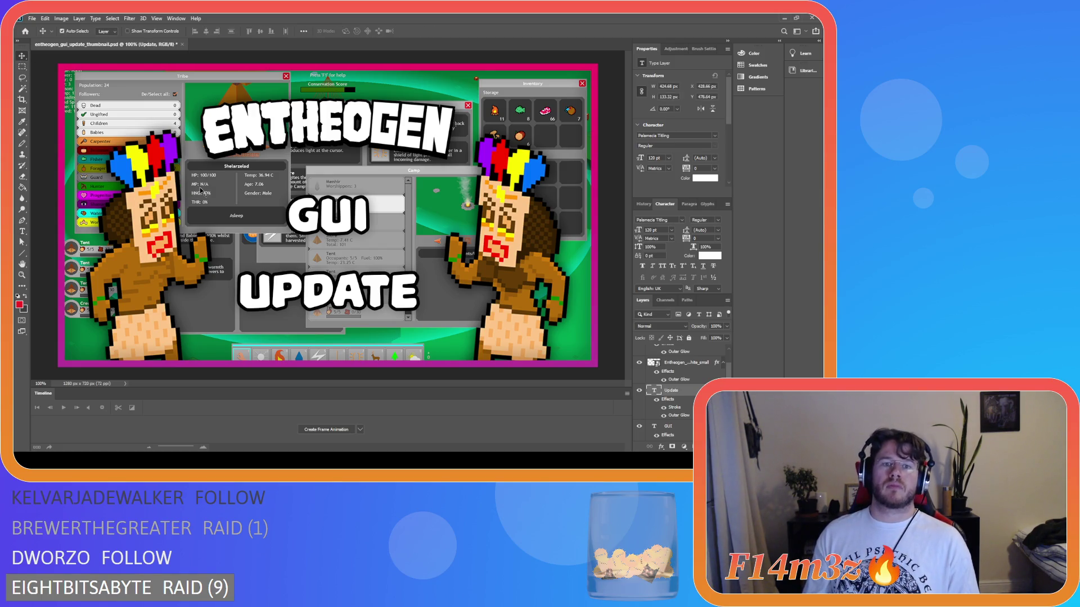
pyautogui.hotkey('ctrl', "'")
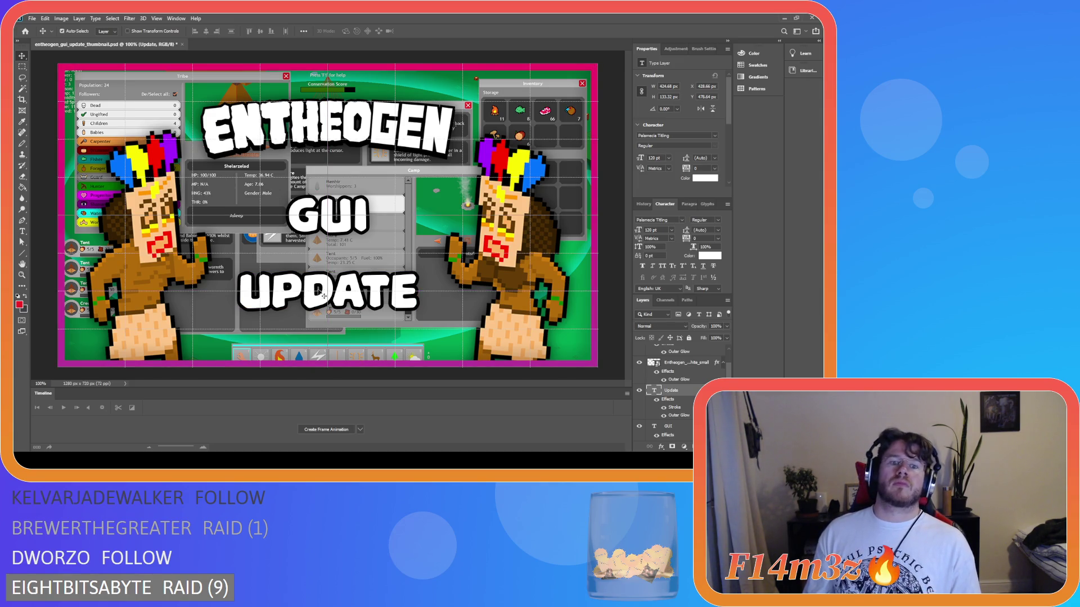
pyautogui.moveTo(335, 301); pyautogui.dragTo(329, 316)
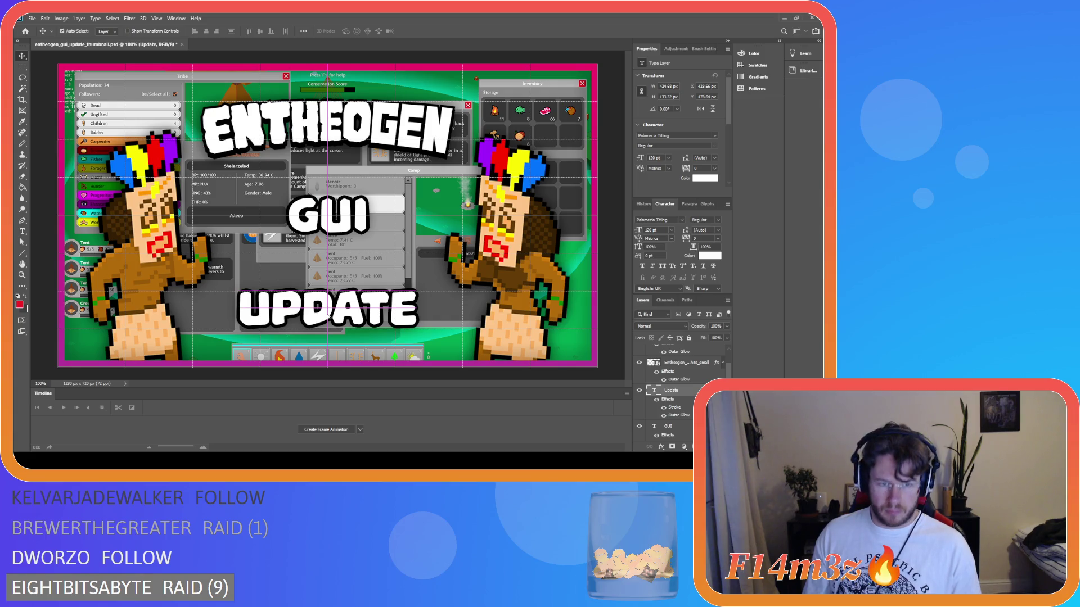
pyautogui.moveTo(328, 316); pyautogui.dragTo(328, 318)
pyautogui.moveTo(327, 318); pyautogui.dragTo(330, 319)
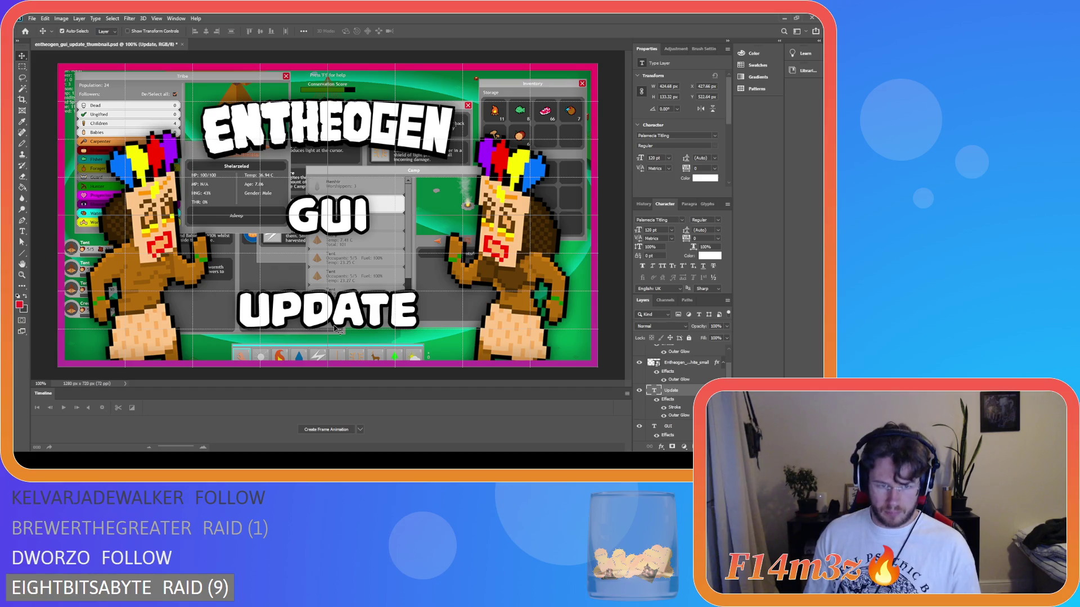
pyautogui.press('Down')
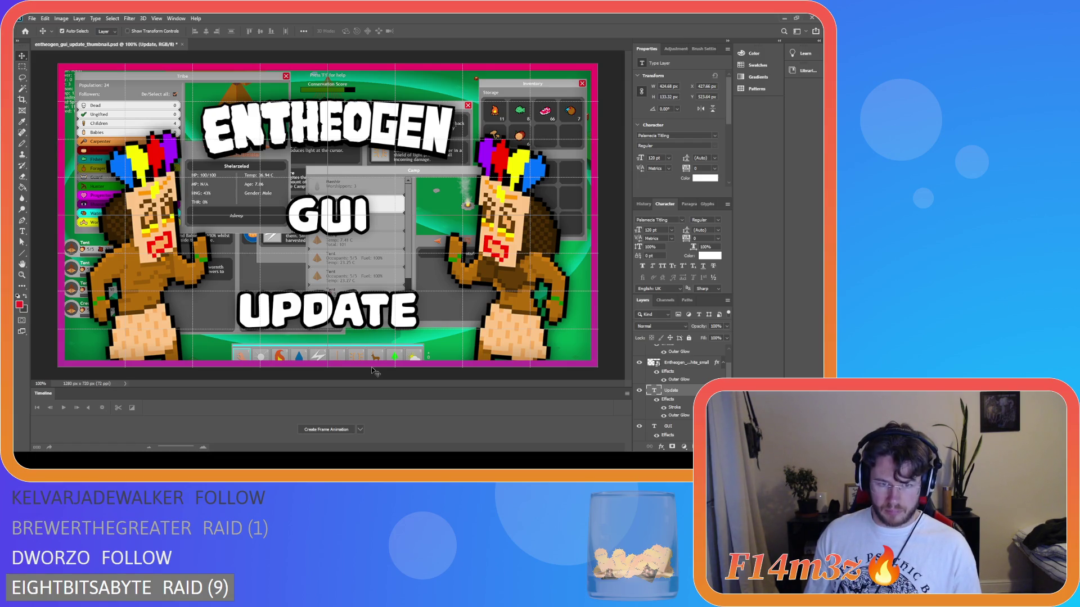
pyautogui.press('Down')
pyautogui.press('Up')
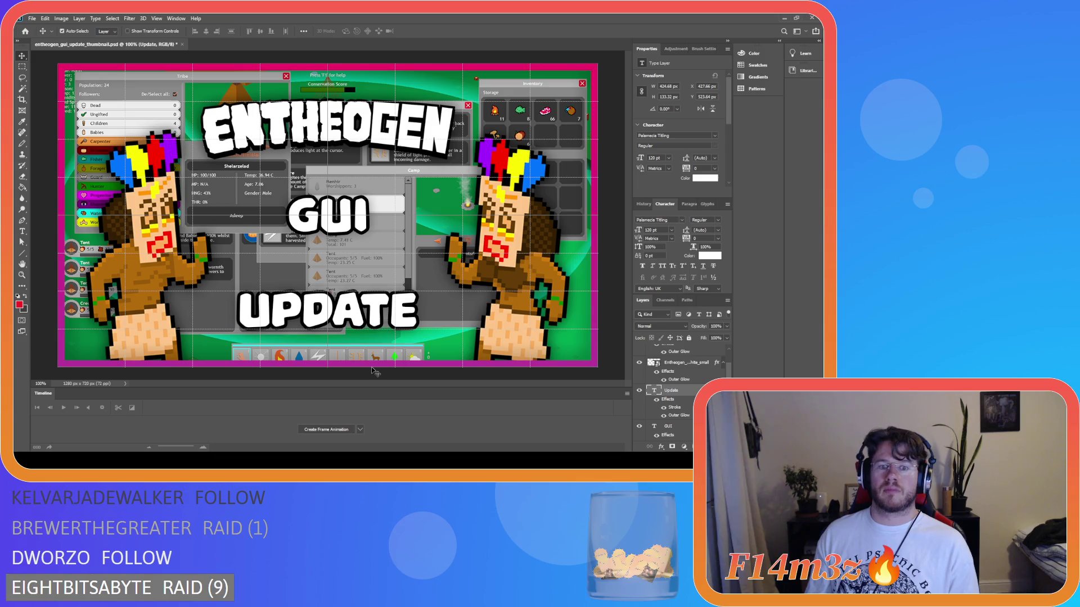
pyautogui.hotkey('ctrl', "'")
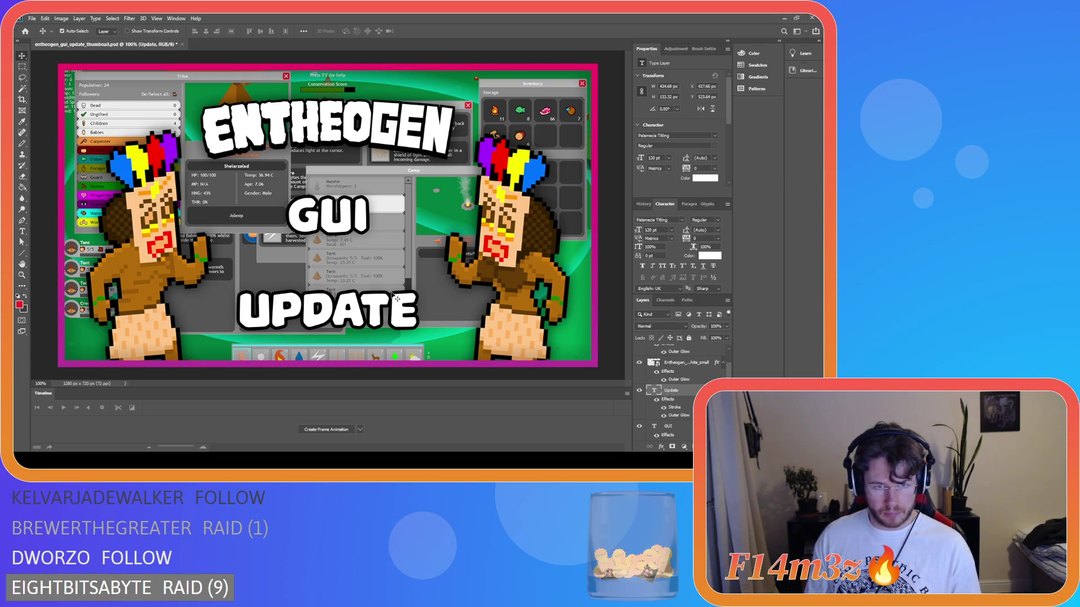
pyautogui.moveTo(396, 298); pyautogui.dragTo(397, 272)
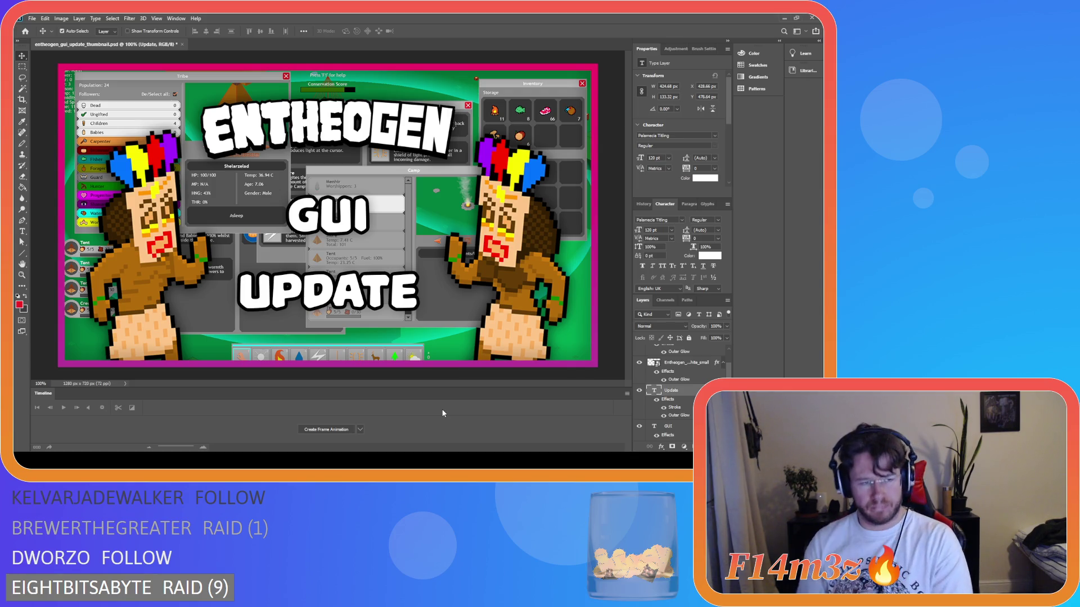
pyautogui.click(22, 231)
pyautogui.click(329, 215)
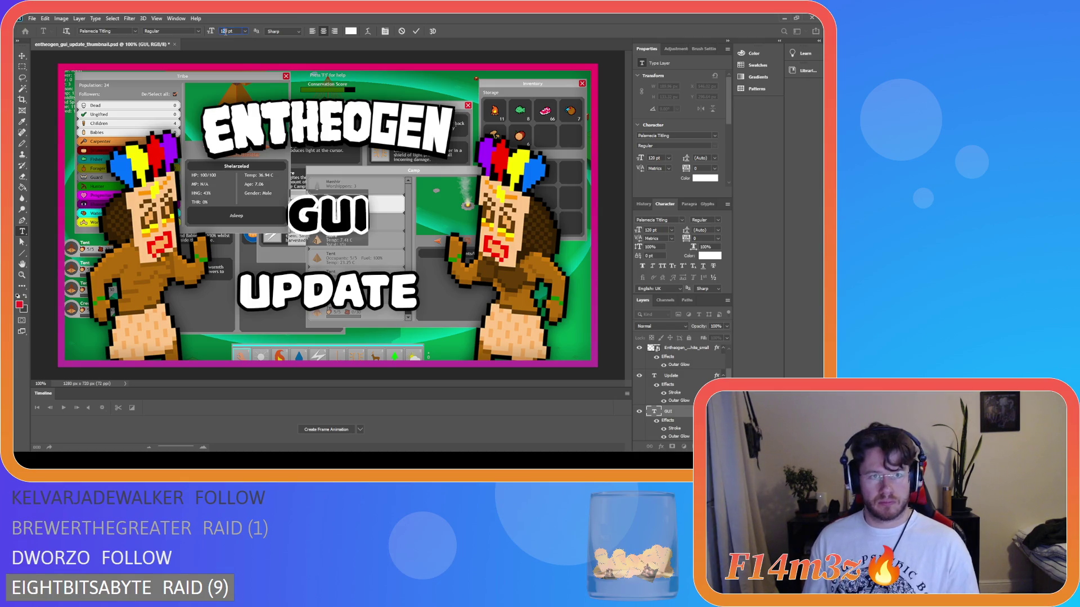
pyautogui.write('140')
# Apply 140 pt to the GUI word and re-centre it.
pyautogui.press('Return')
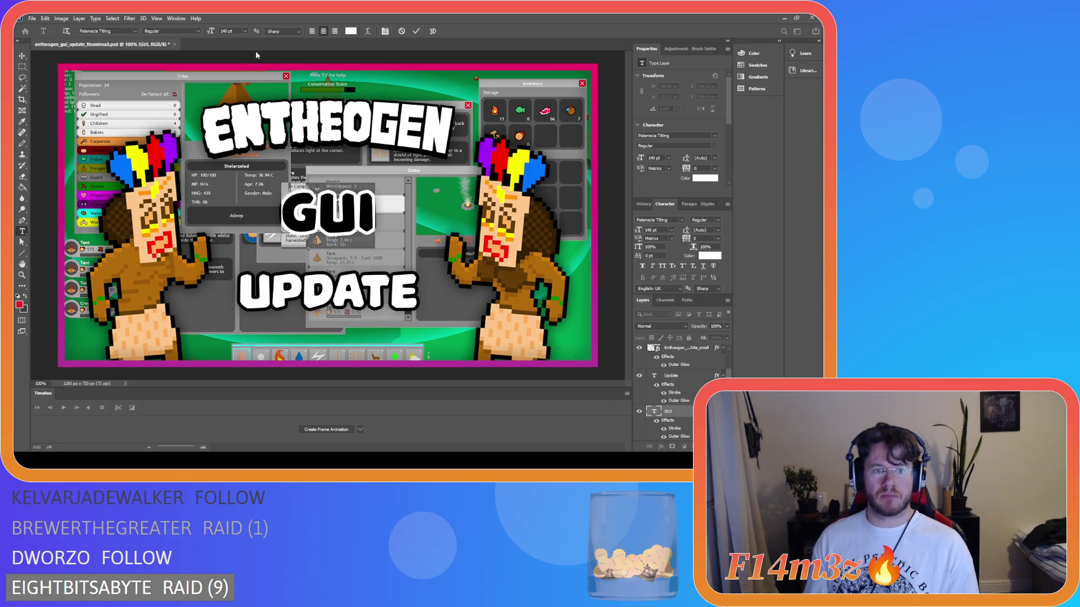
pyautogui.click(22, 56)
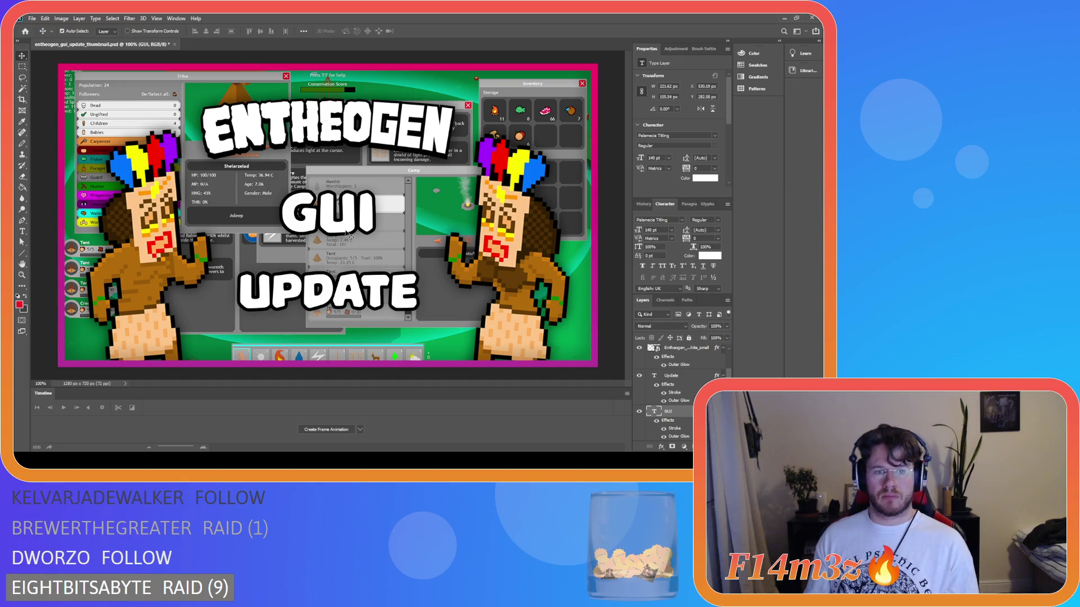
pyautogui.moveTo(346, 234); pyautogui.dragTo(345, 235)
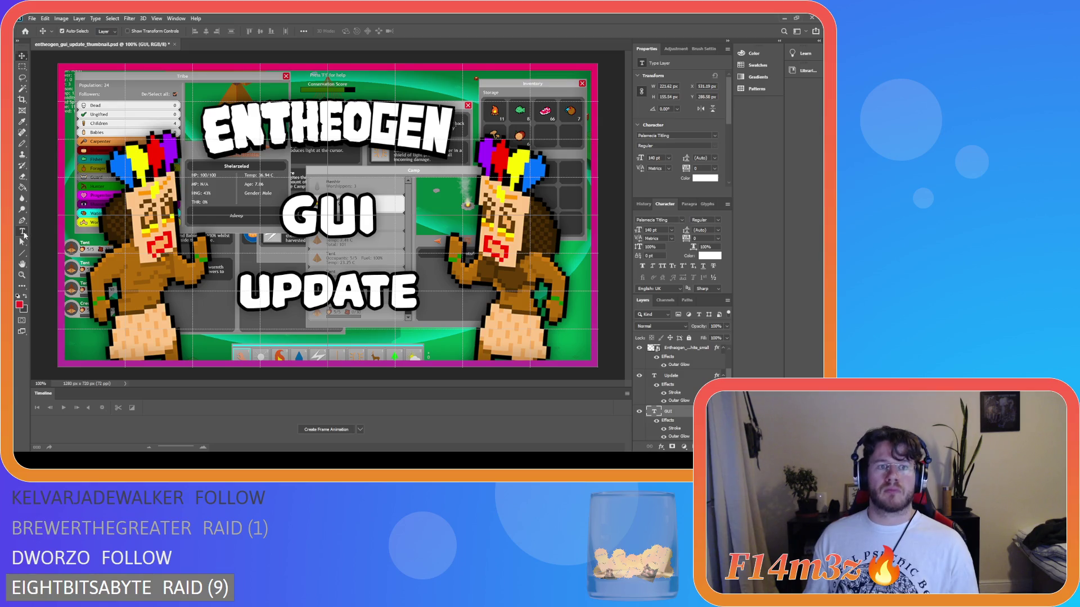
# Raise GUI to 160 pt and centre it between the ENTHEOGEN title and UPDATE.
pyautogui.click(22, 231)
pyautogui.click(350, 220)
pyautogui.hotkey('ctrl', 'a')
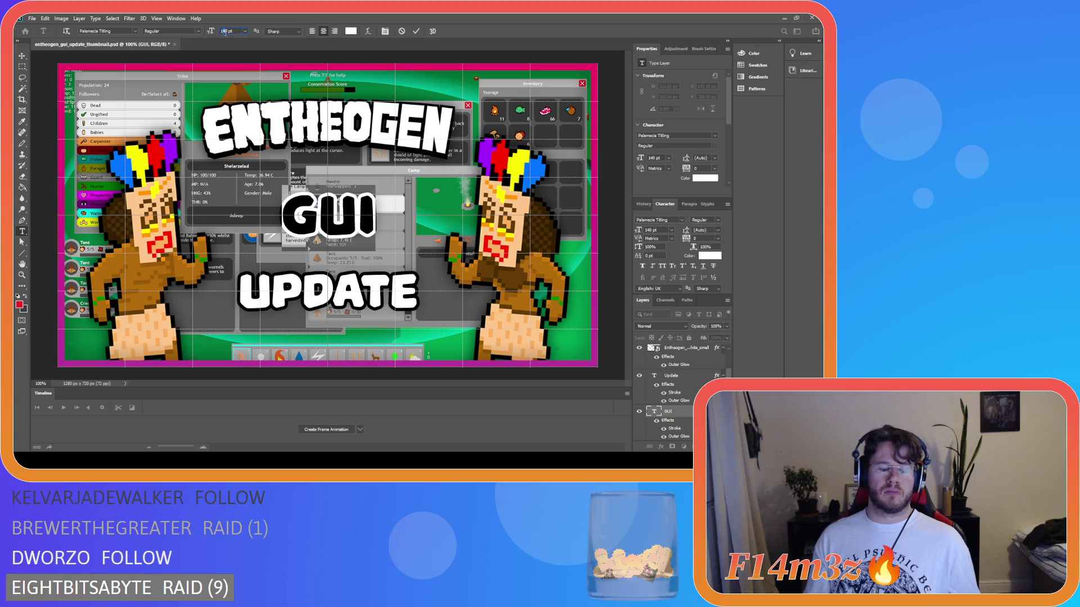
pyautogui.write('100')
pyautogui.press('Return')
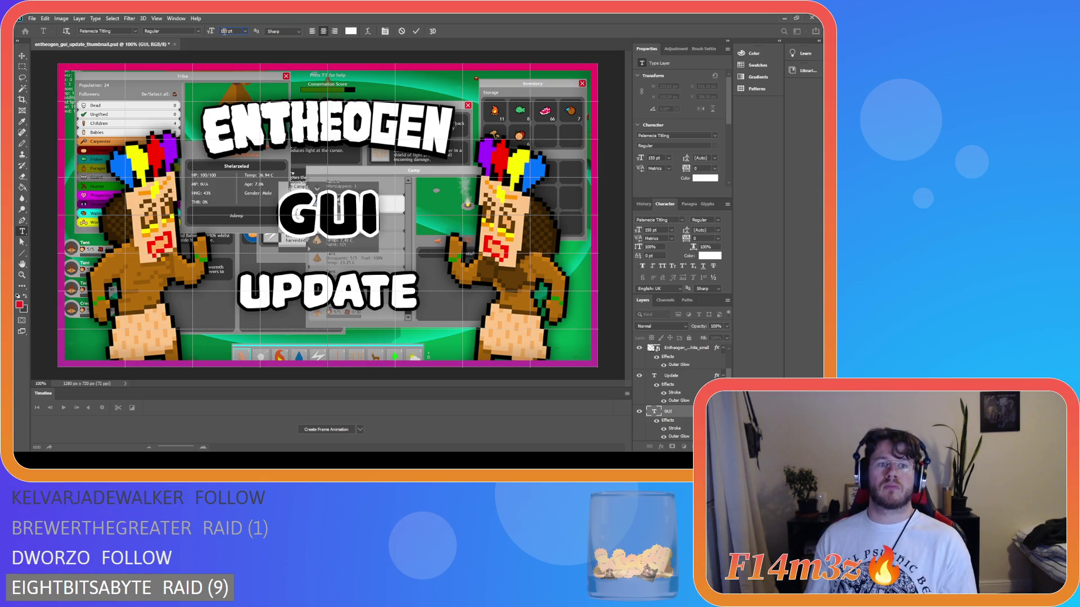
pyautogui.write('6')
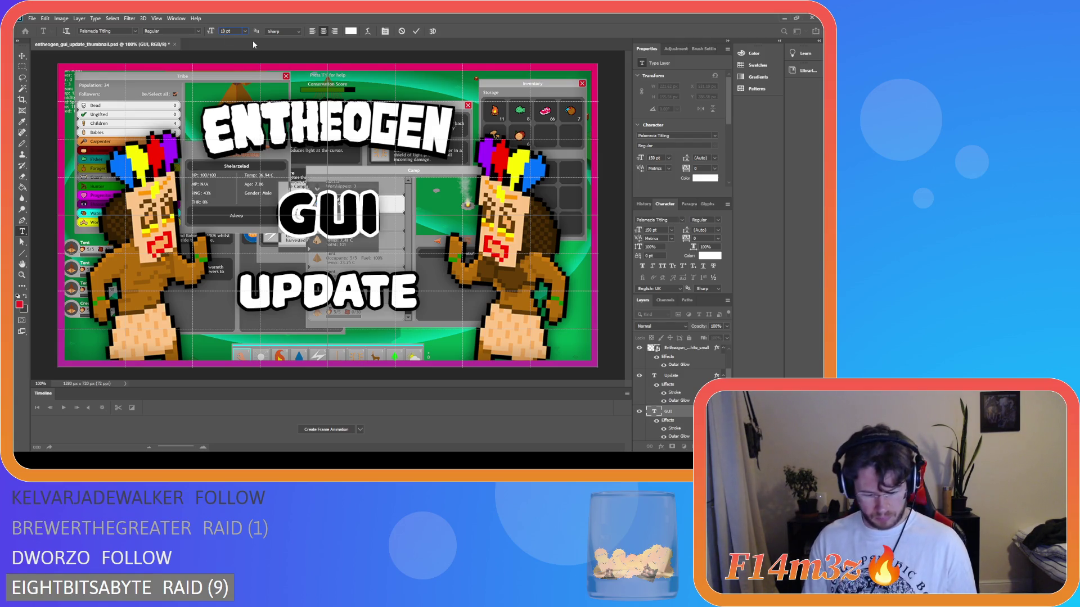
pyautogui.press('Return')
pyautogui.click(23, 57)
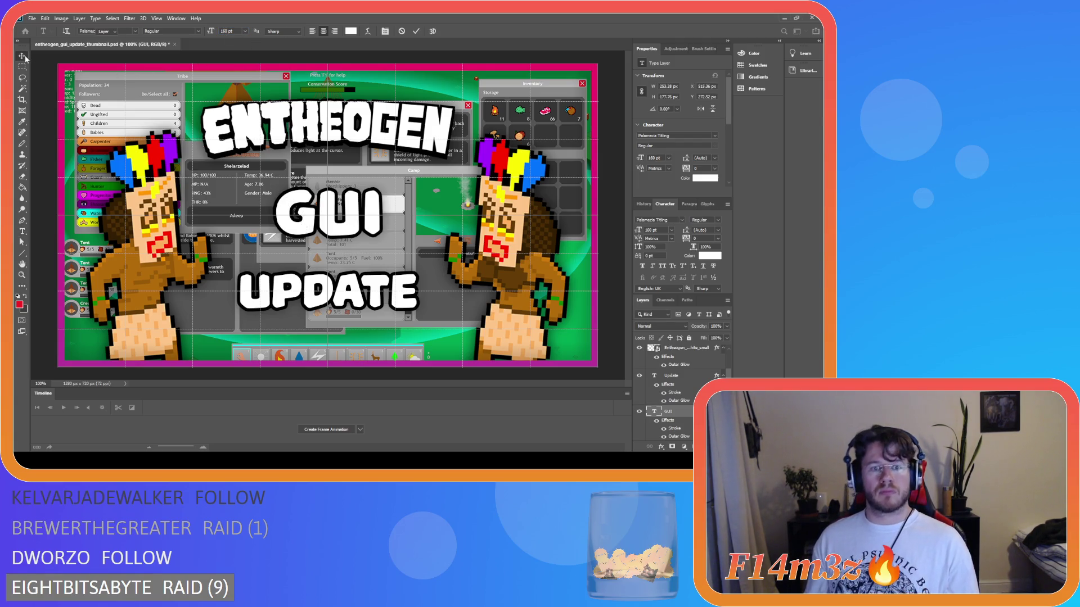
pyautogui.moveTo(342, 233); pyautogui.dragTo(348, 235)
pyautogui.click(378, 291)
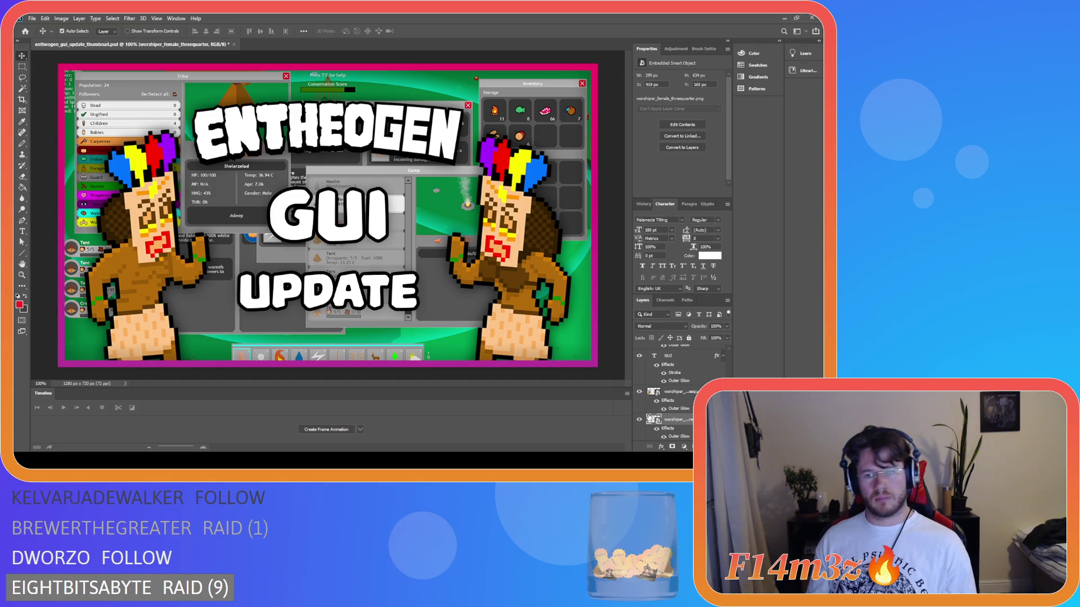
# Hide the ENTHEOGEN title, UPDATE line and GUI word layers.
pyautogui.scroll(5, 655, 377)
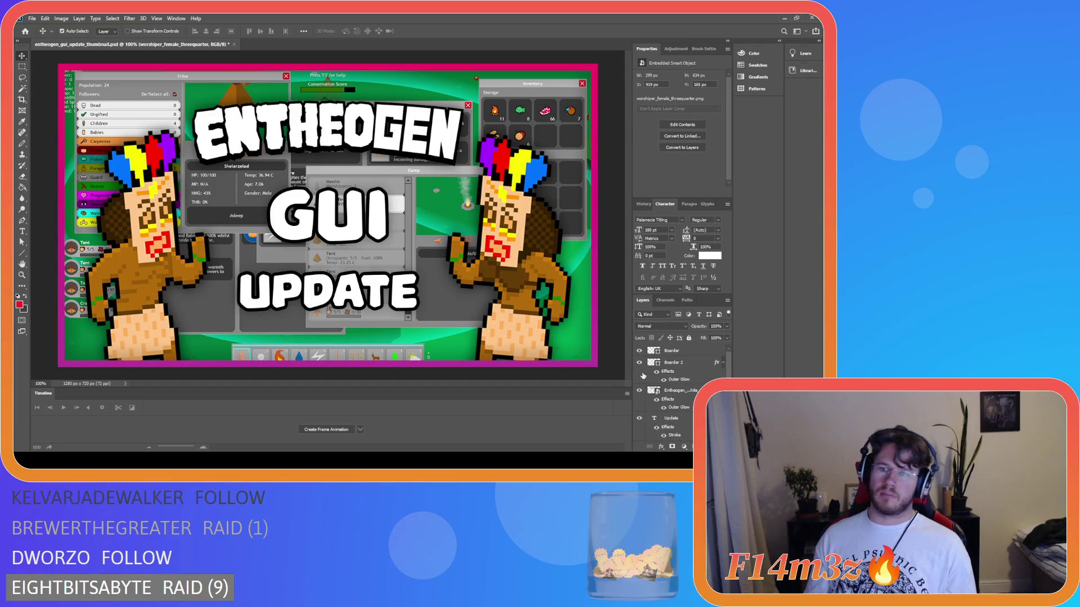
pyautogui.click(639, 391)
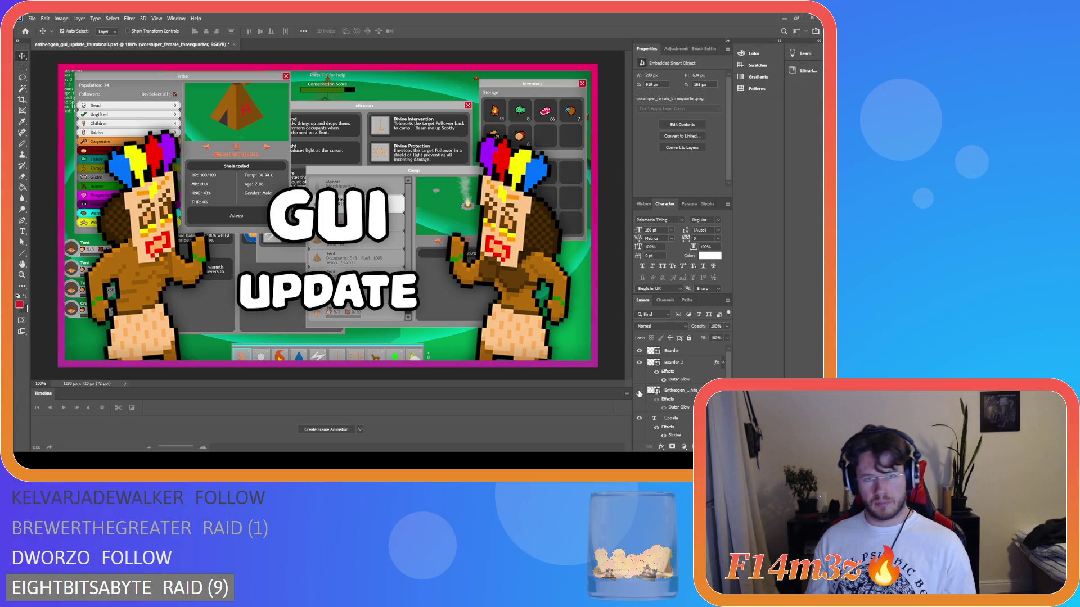
pyautogui.click(638, 419)
pyautogui.scroll(-1, 640, 422)
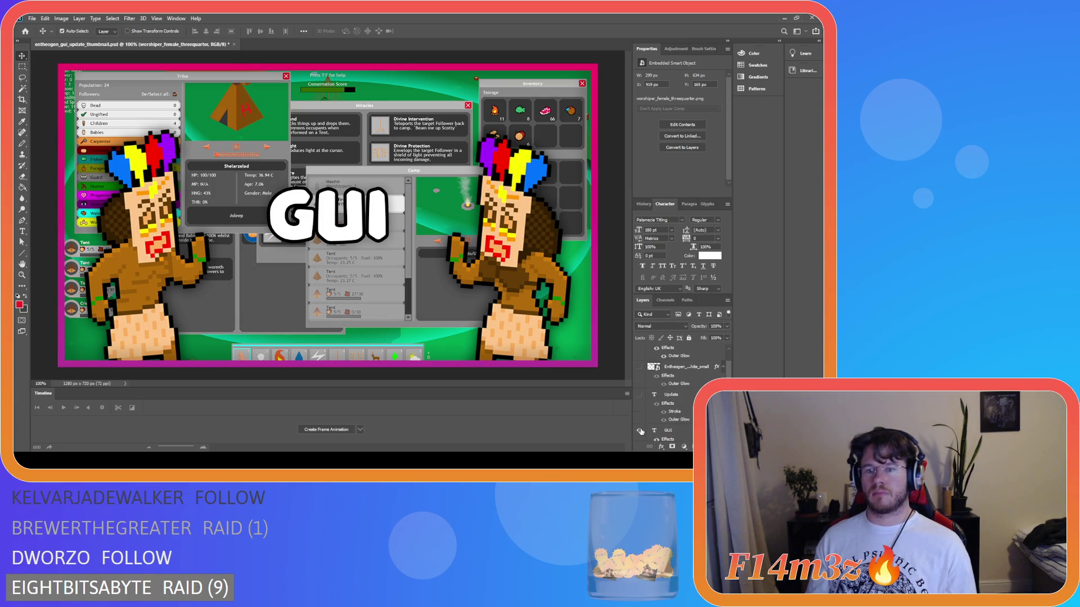
pyautogui.click(639, 432)
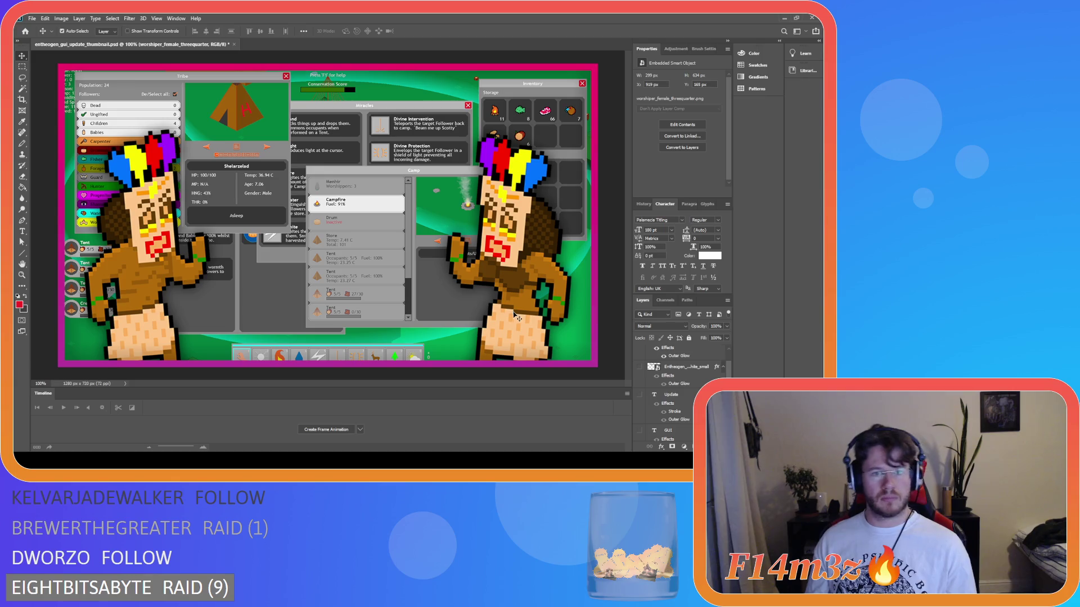
# Toggle the ENTHEOGEN logo on and off to compare, leaving it hidden.
pyautogui.click(640, 368)
pyautogui.click(640, 368)
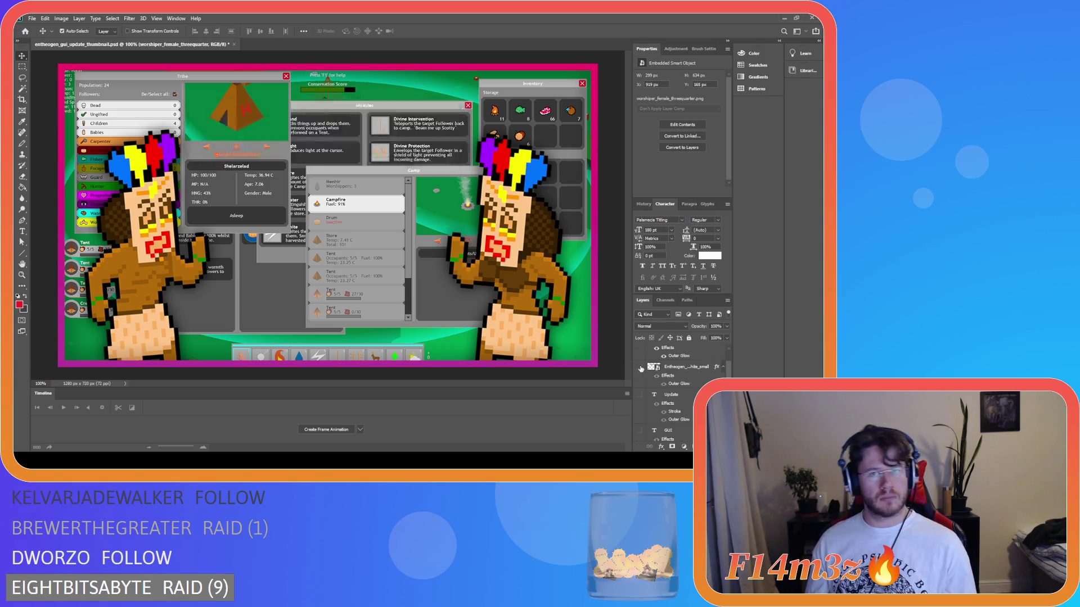
pyautogui.click(640, 368)
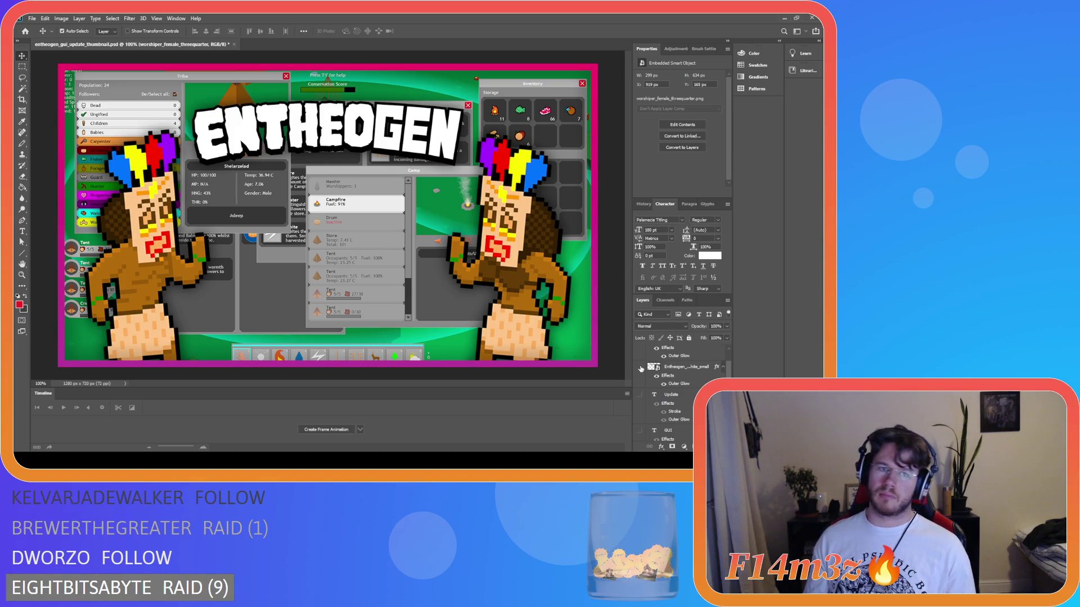
pyautogui.click(640, 368)
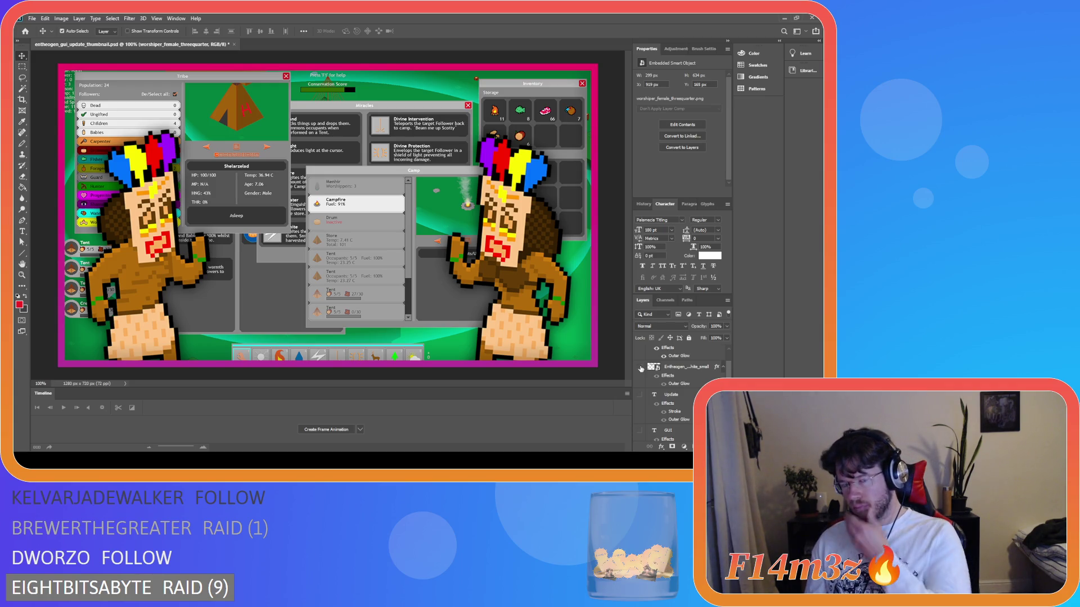
# Briefly show the GUI text on the thumbnail, then hide it again.
pyautogui.scroll(-1, 684, 388)
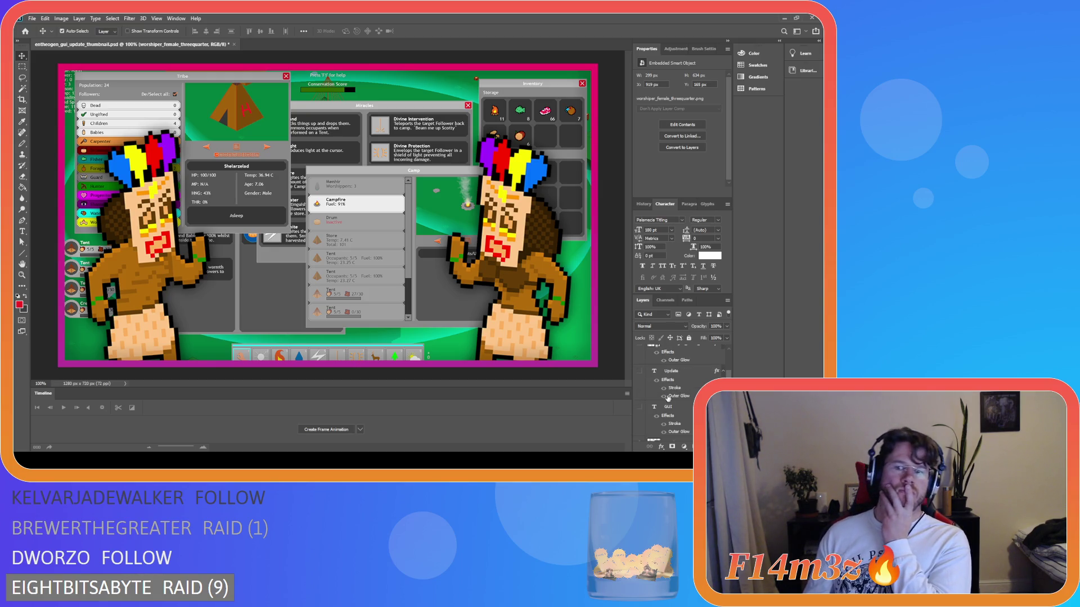
pyautogui.click(640, 407)
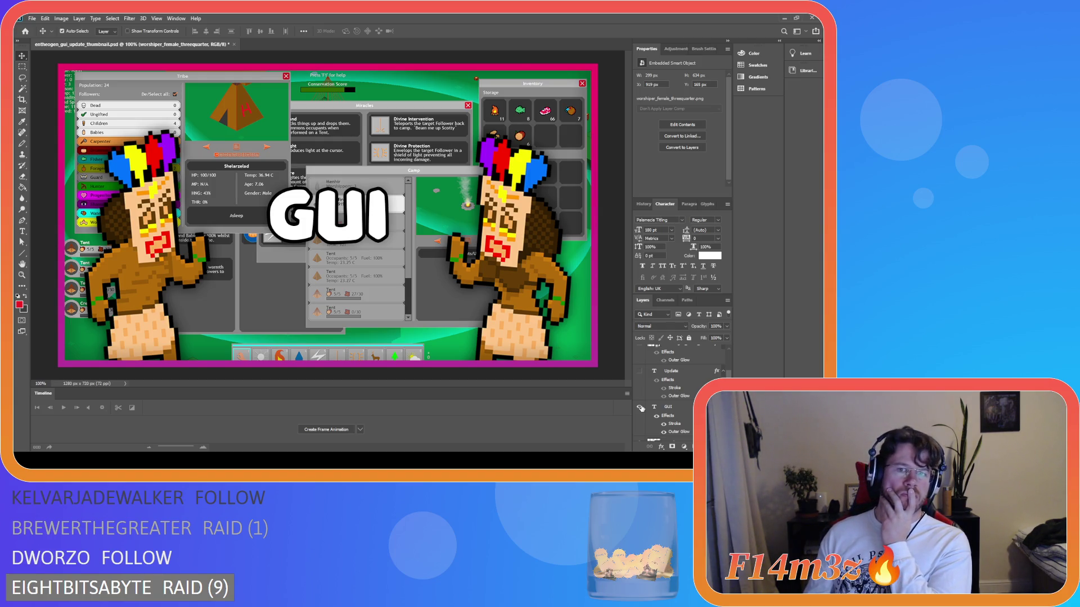
pyautogui.click(641, 407)
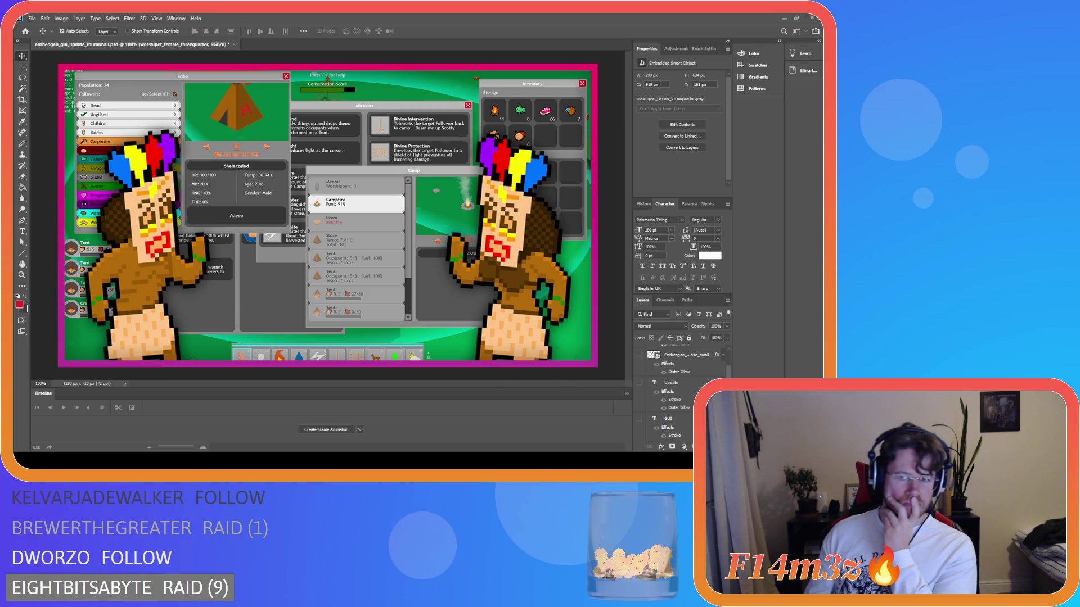
pyautogui.scroll(4, 674, 398)
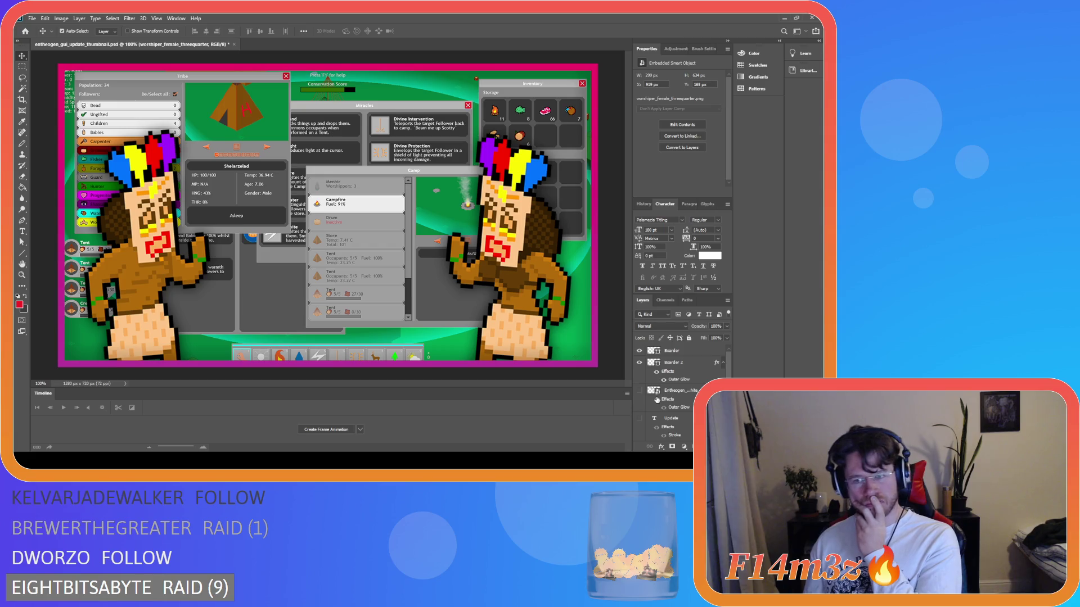
pyautogui.scroll(-5, 657, 400)
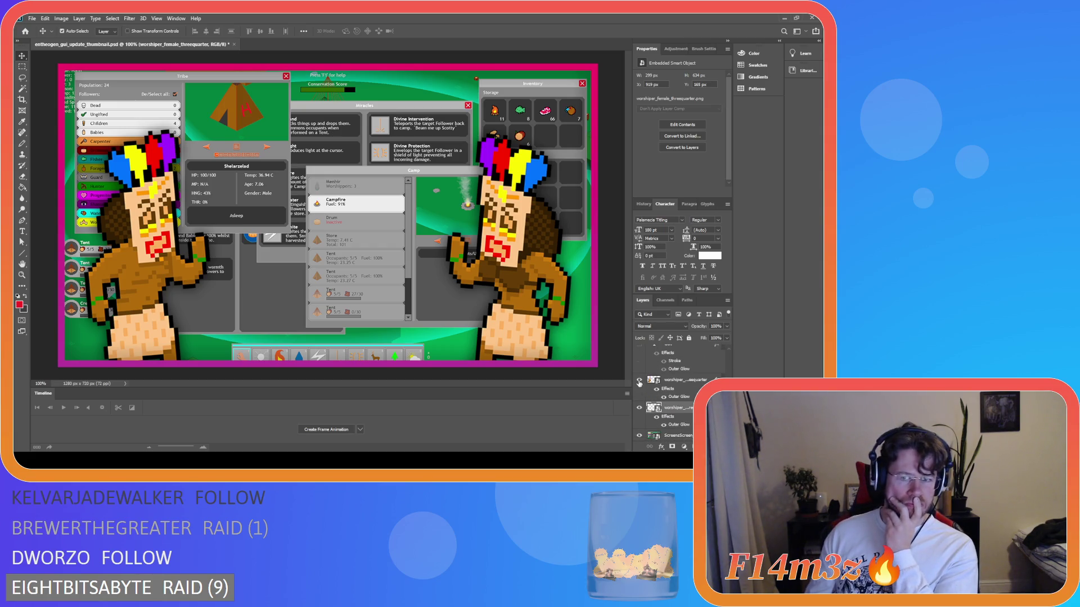
pyautogui.click(639, 382)
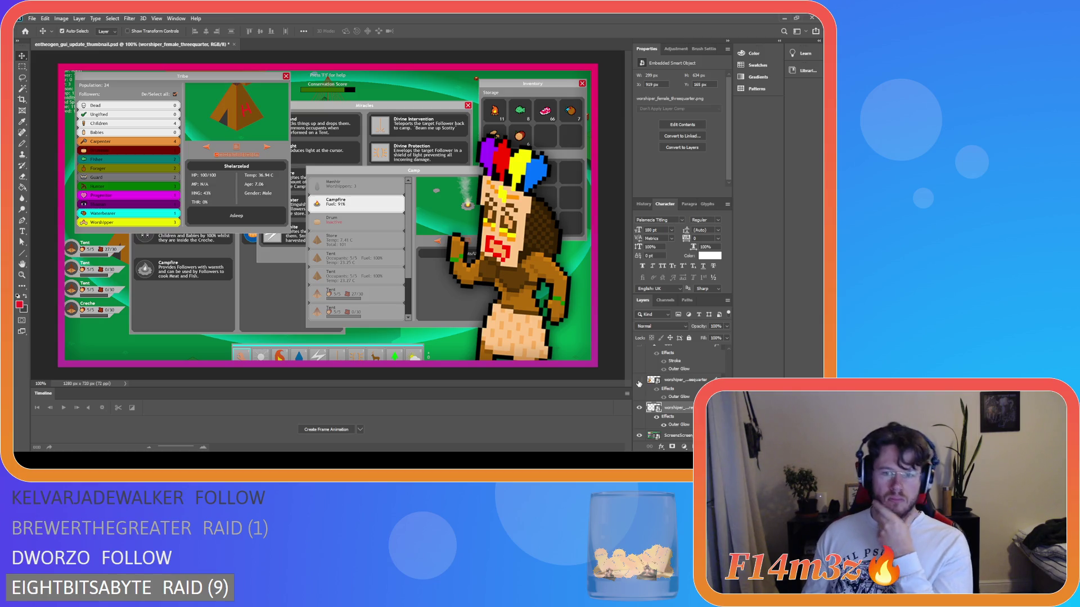
pyautogui.click(639, 380)
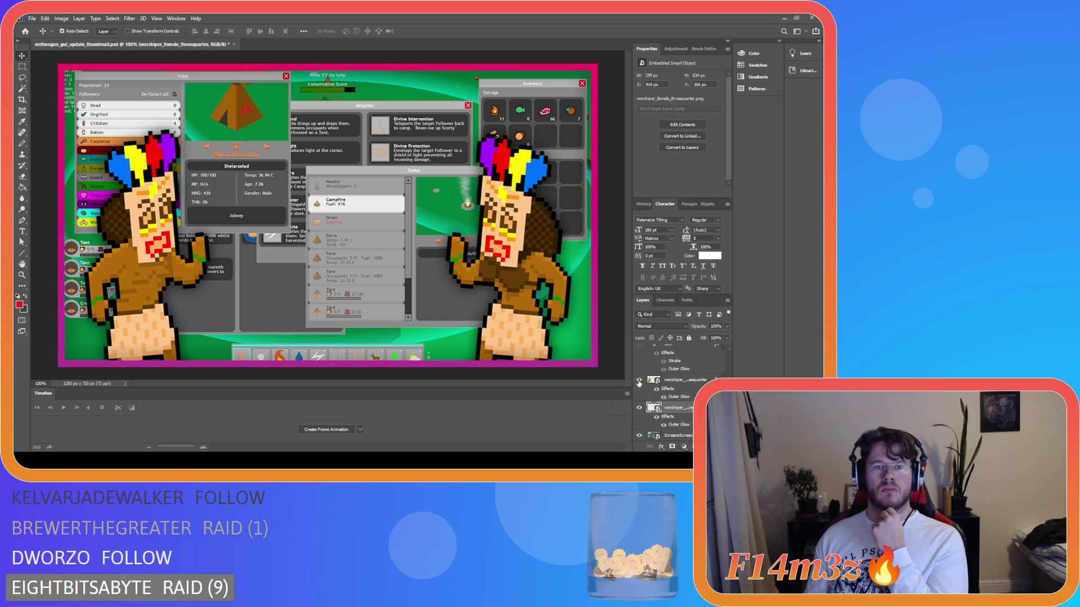
pyautogui.click(639, 381)
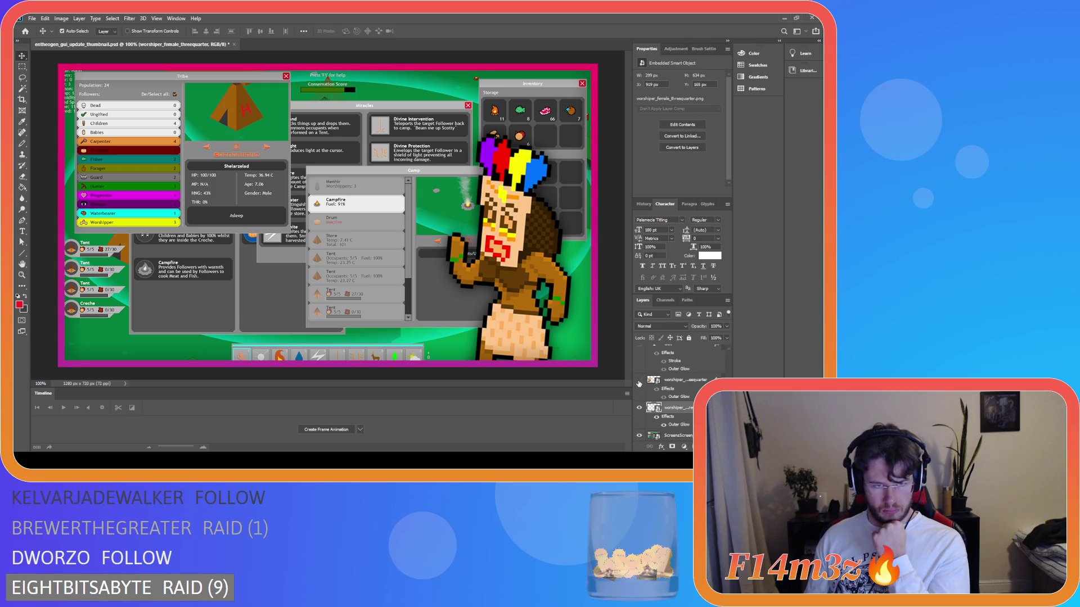
pyautogui.click(639, 381)
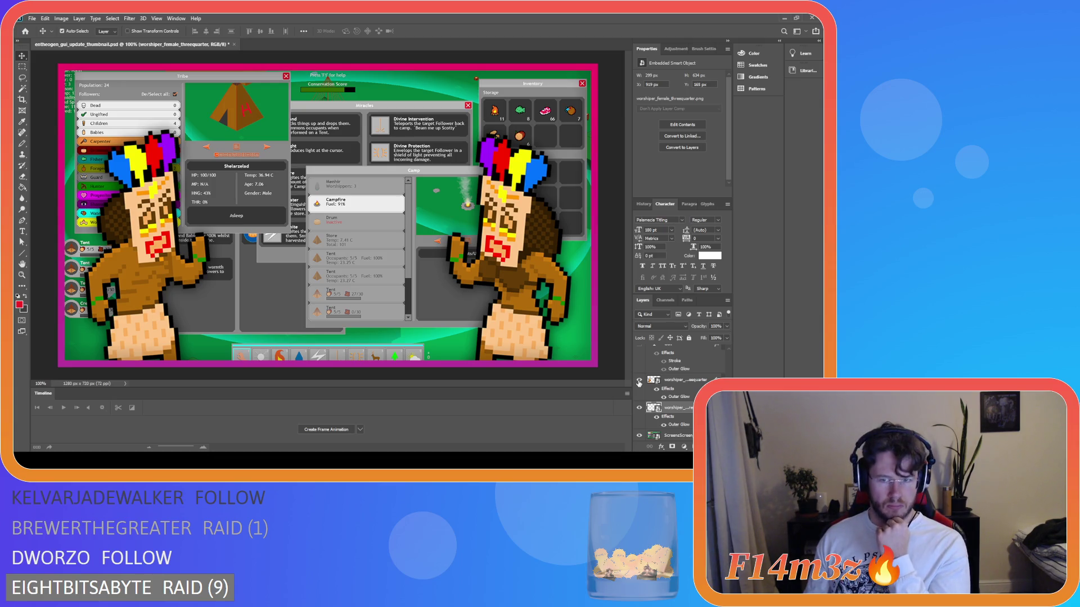
pyautogui.click(639, 381)
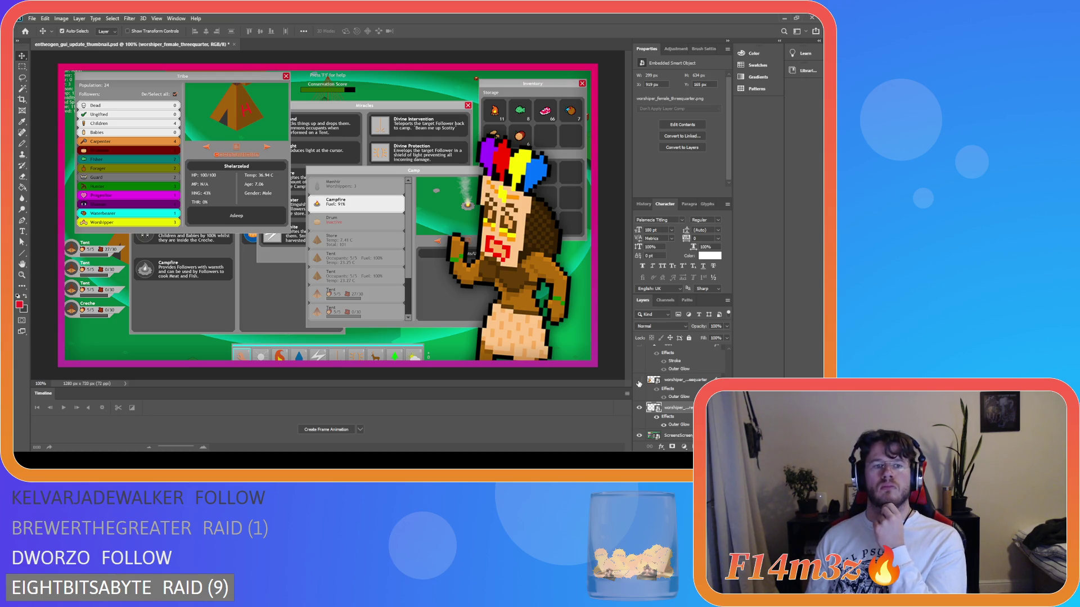
pyautogui.click(639, 383)
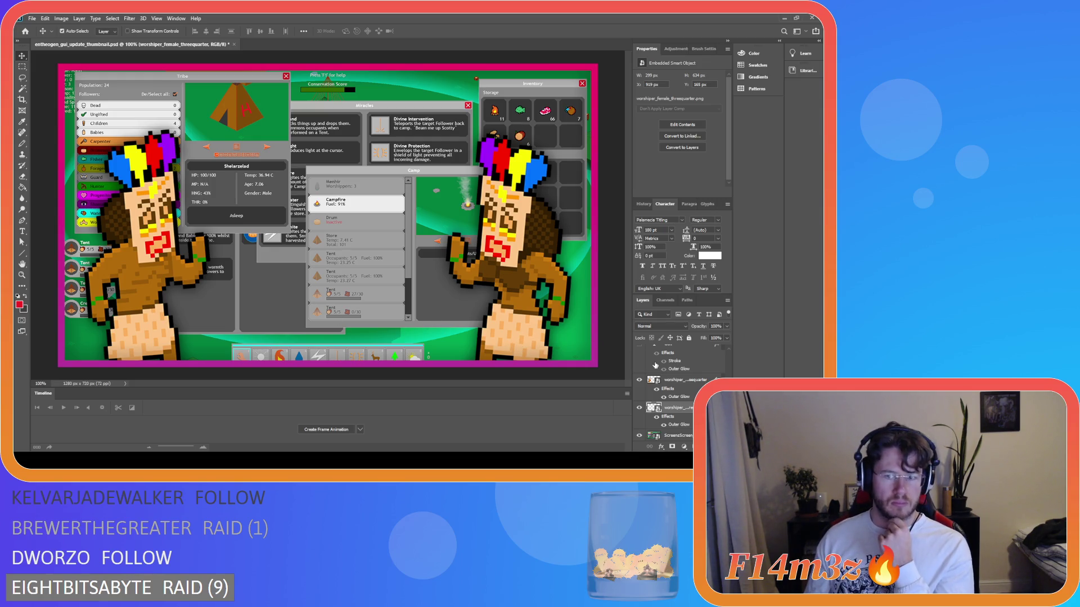
pyautogui.scroll(5, 682, 399)
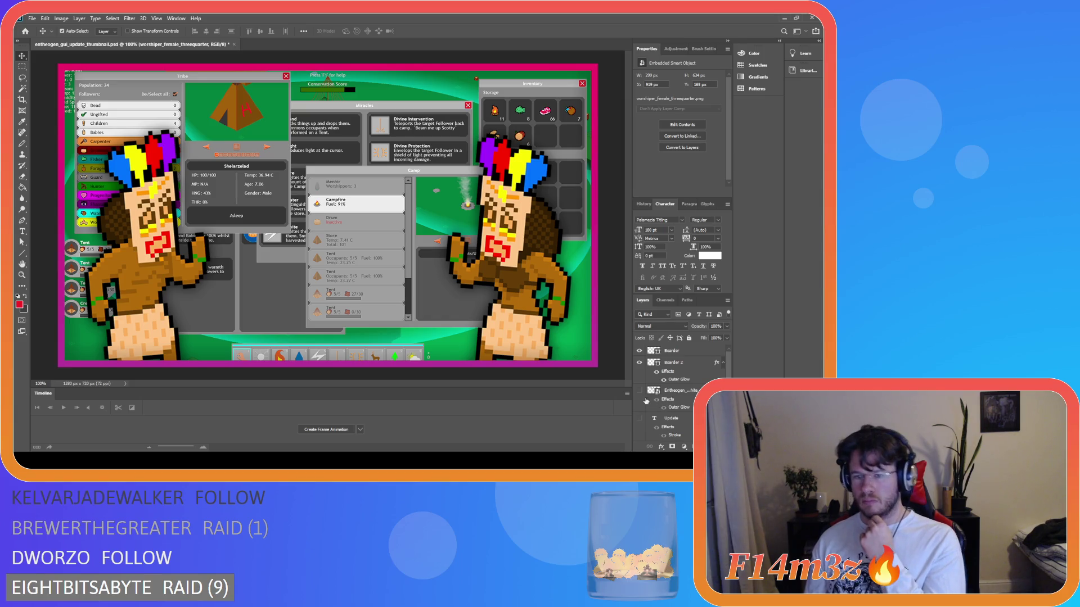
# Show the ENTHEOGEN logo and drag it up about 20 px.
pyautogui.click(639, 391)
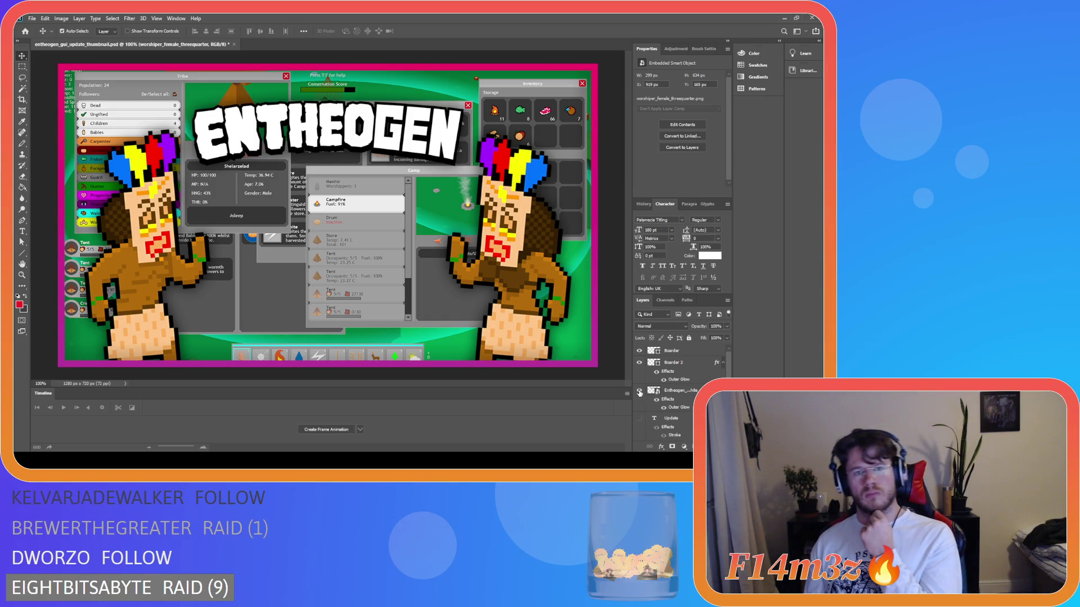
pyautogui.click(367, 150)
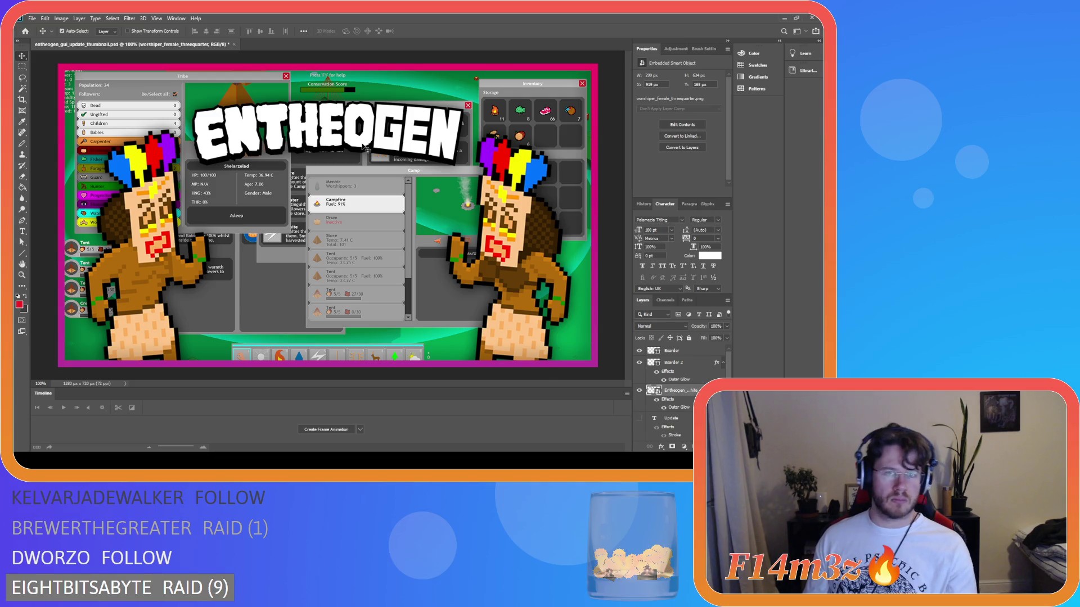
pyautogui.moveTo(366, 150); pyautogui.dragTo(366, 146)
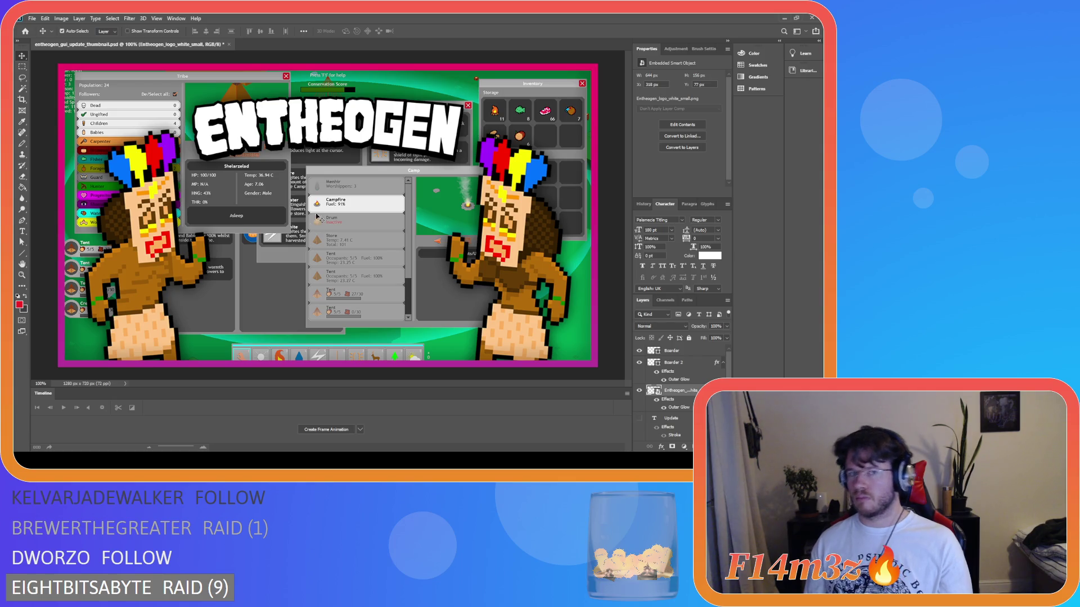
pyautogui.moveTo(358, 144); pyautogui.dragTo(351, 125)
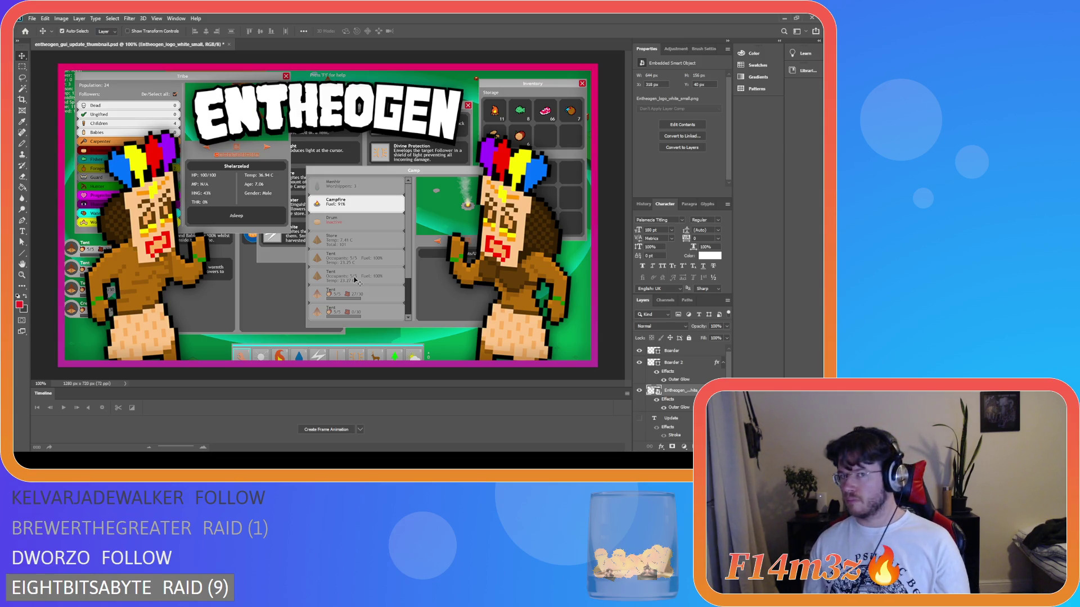
# Briefly hide the logo to check the UI beneath, and toggle the alignment grid.
pyautogui.click(640, 391)
pyautogui.click(640, 391)
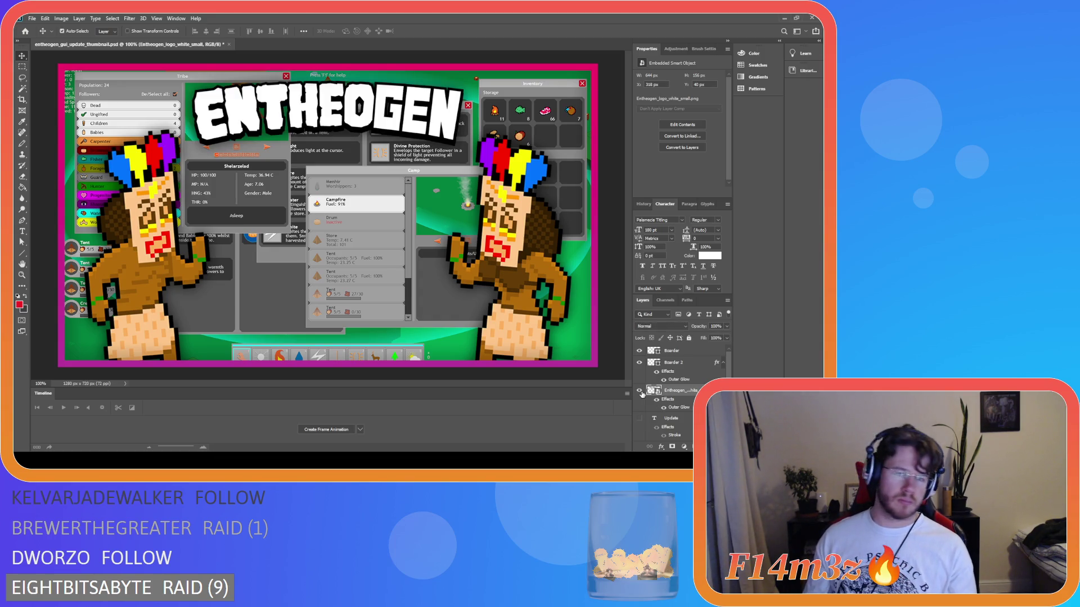
pyautogui.hotkey('ctrl', "'")
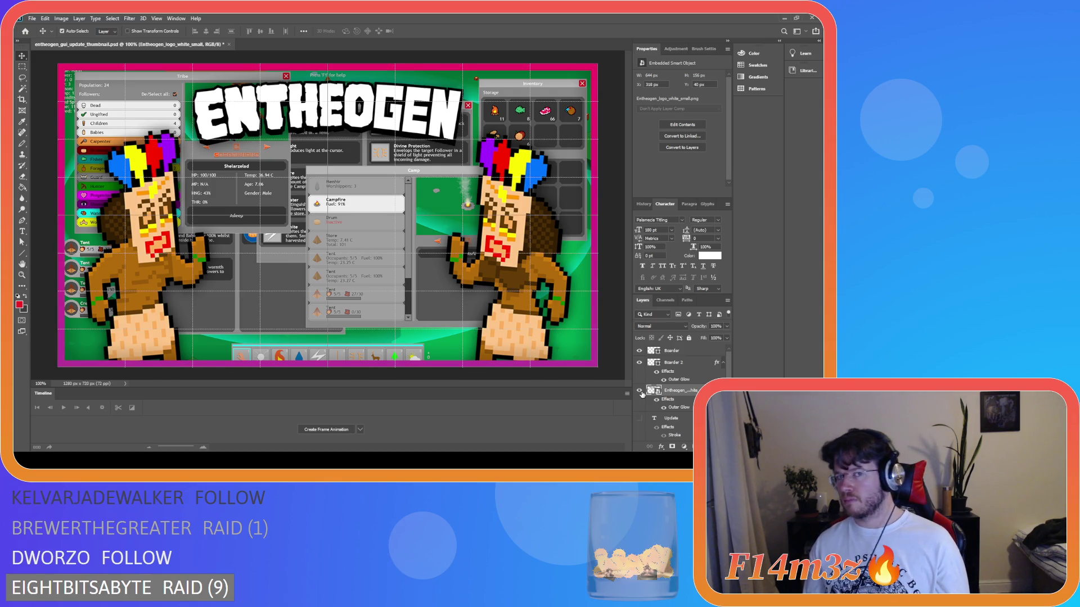
pyautogui.hotkey('ctrl', "'")
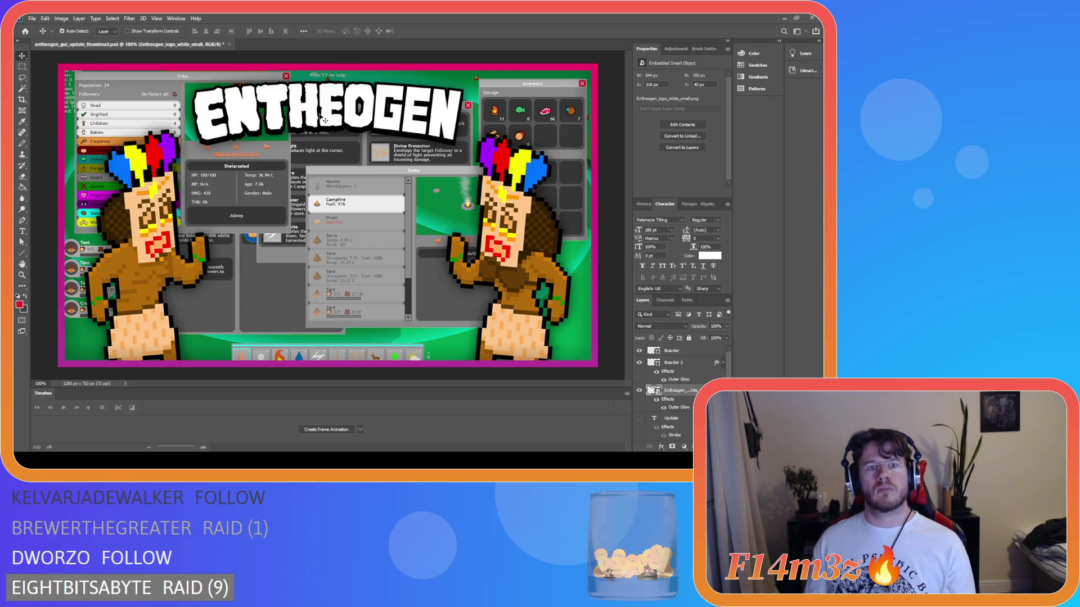
# Centre the logo horizontally near the top, nudge it up, then hide it to compare.
pyautogui.moveTo(325, 120); pyautogui.dragTo(320, 120)
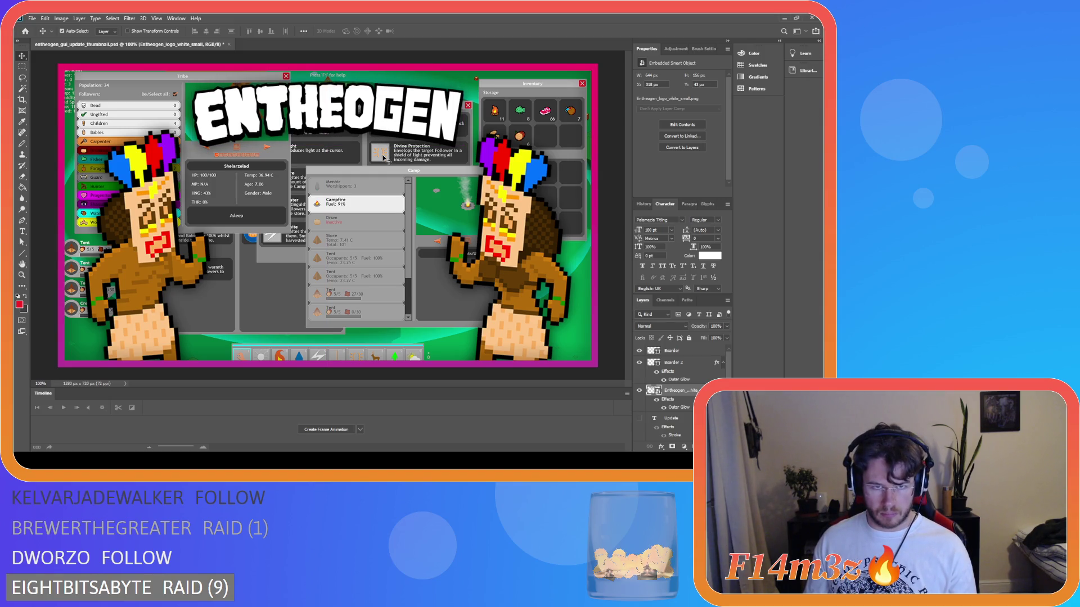
pyautogui.press('Down')
pyautogui.press('Down')
pyautogui.press('Down')
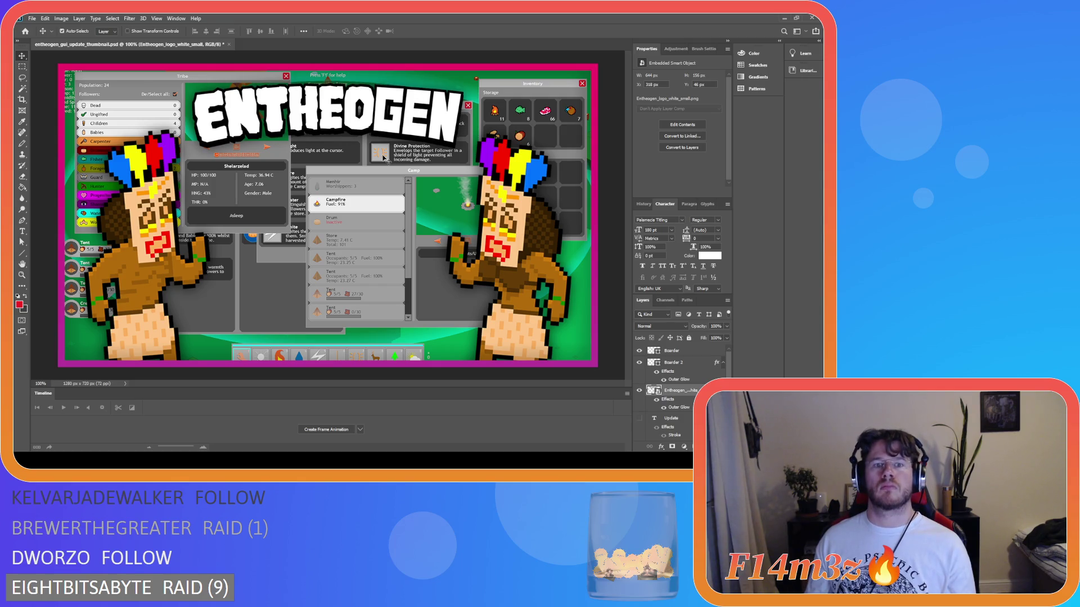
pyautogui.press('Up')
pyautogui.press('Up')
pyautogui.press('Up')
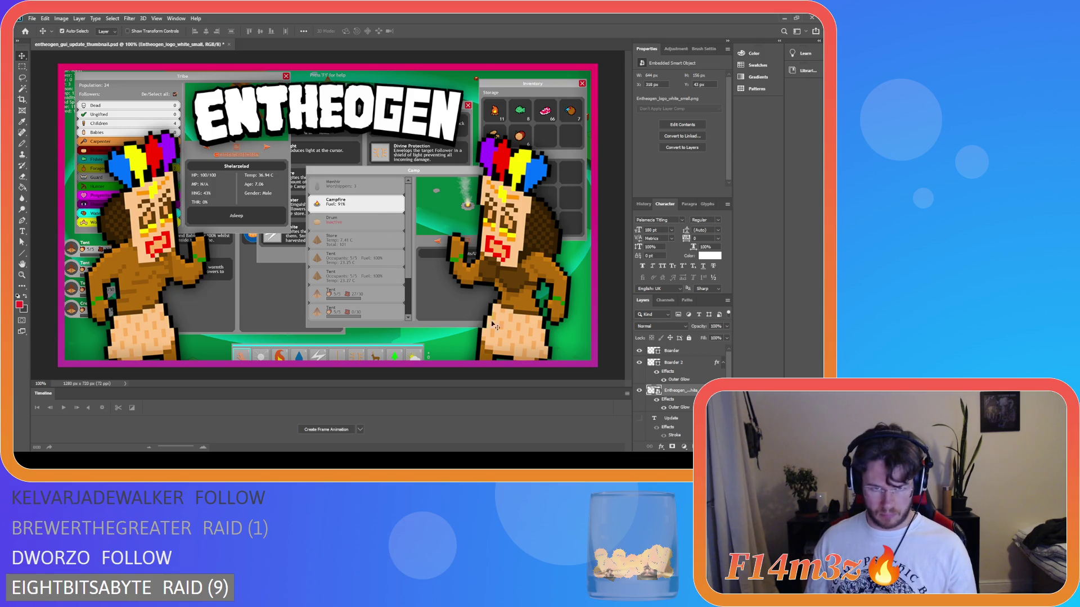
pyautogui.click(639, 391)
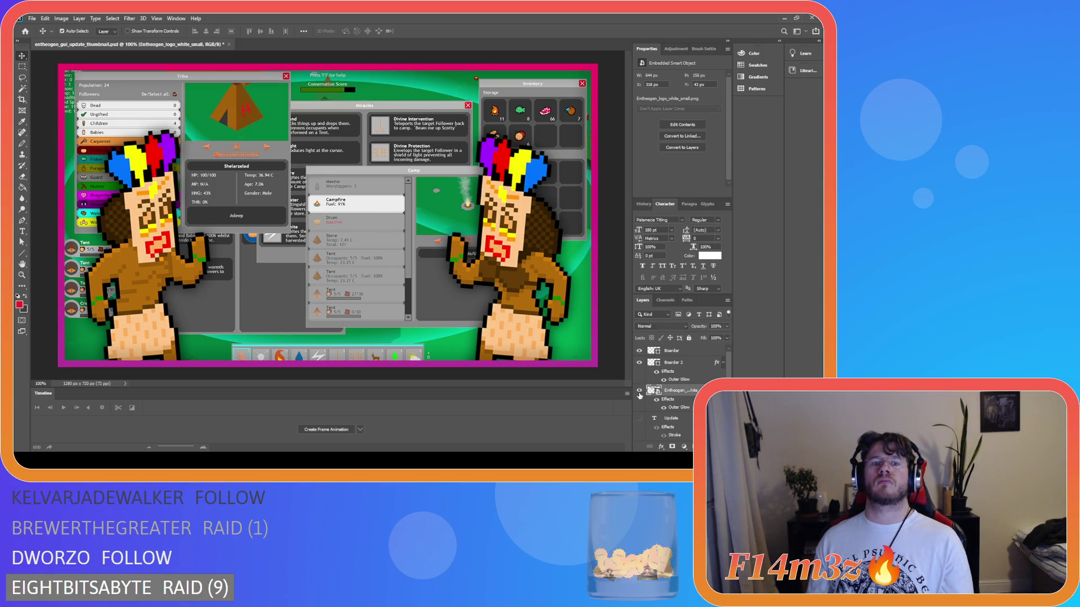
pyautogui.click(640, 392)
pyautogui.click(639, 392)
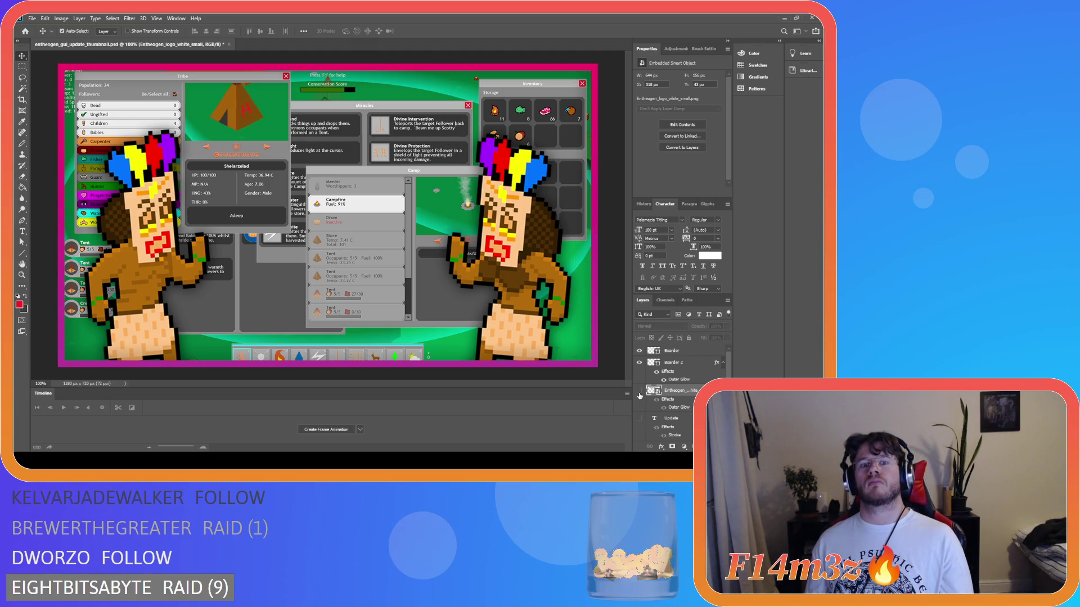
pyautogui.click(639, 392)
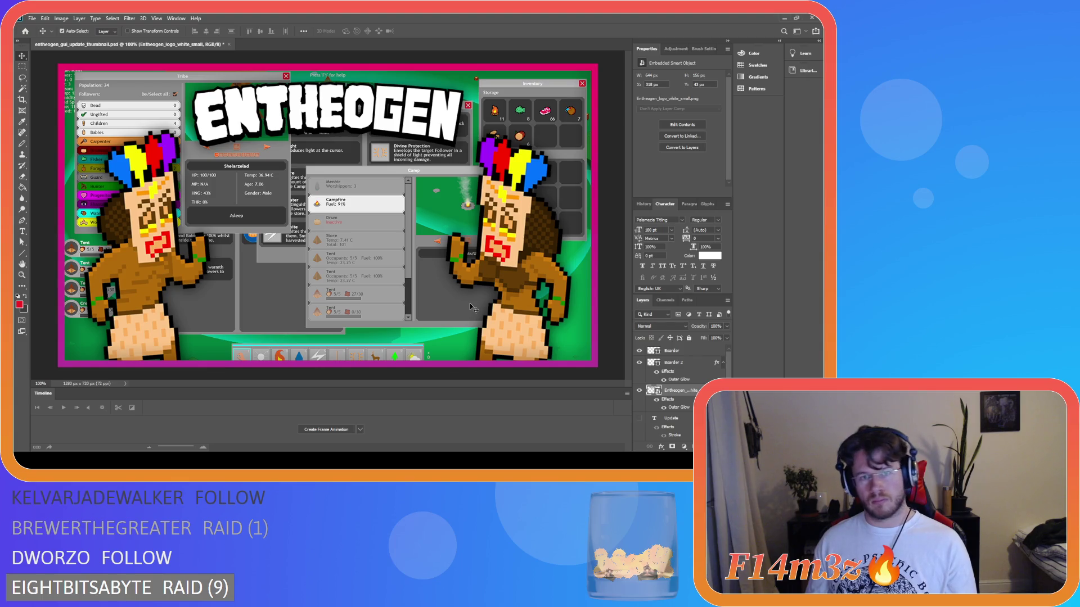
pyautogui.click(641, 391)
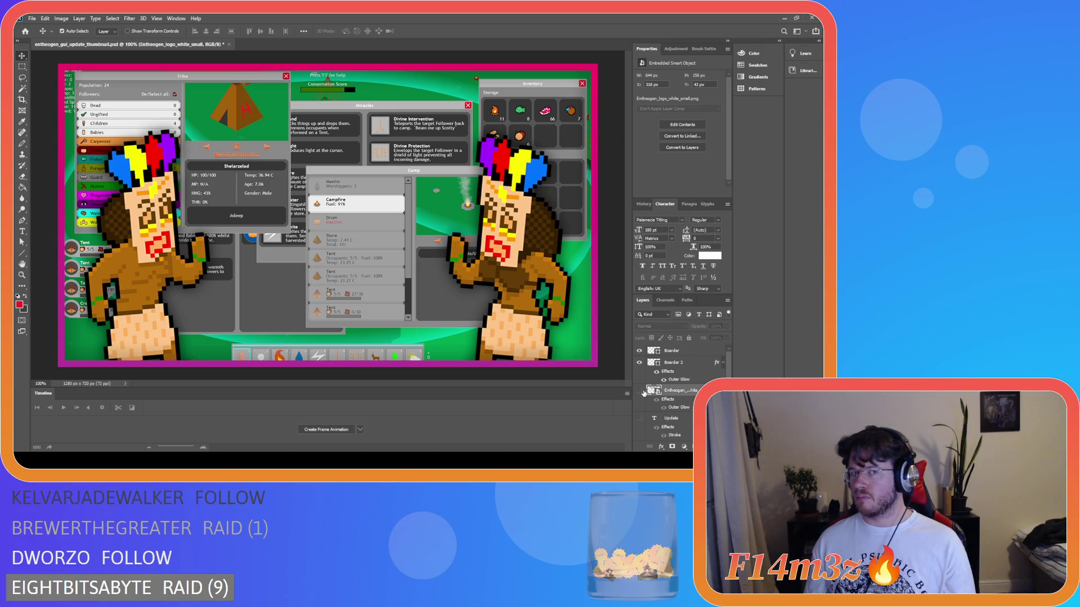
pyautogui.click(639, 390)
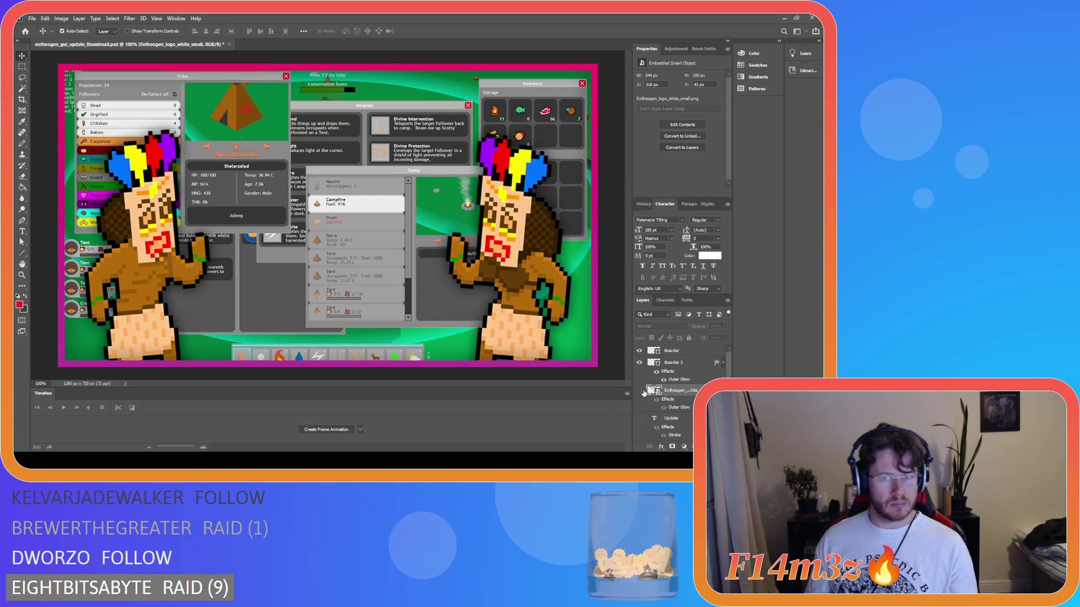
pyautogui.click(644, 391)
pyautogui.click(644, 391)
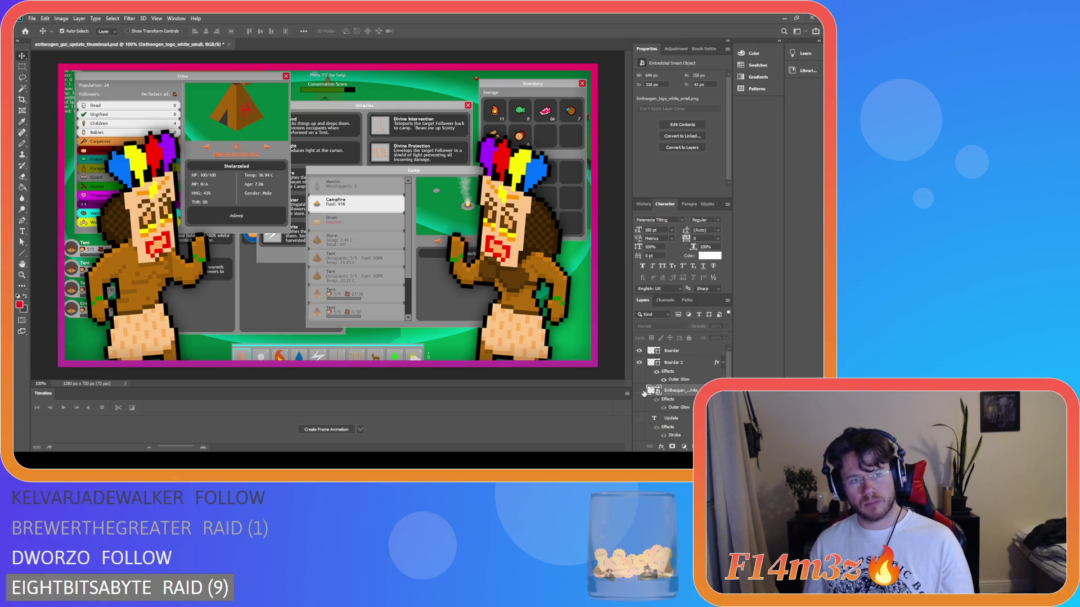
pyautogui.click(640, 390)
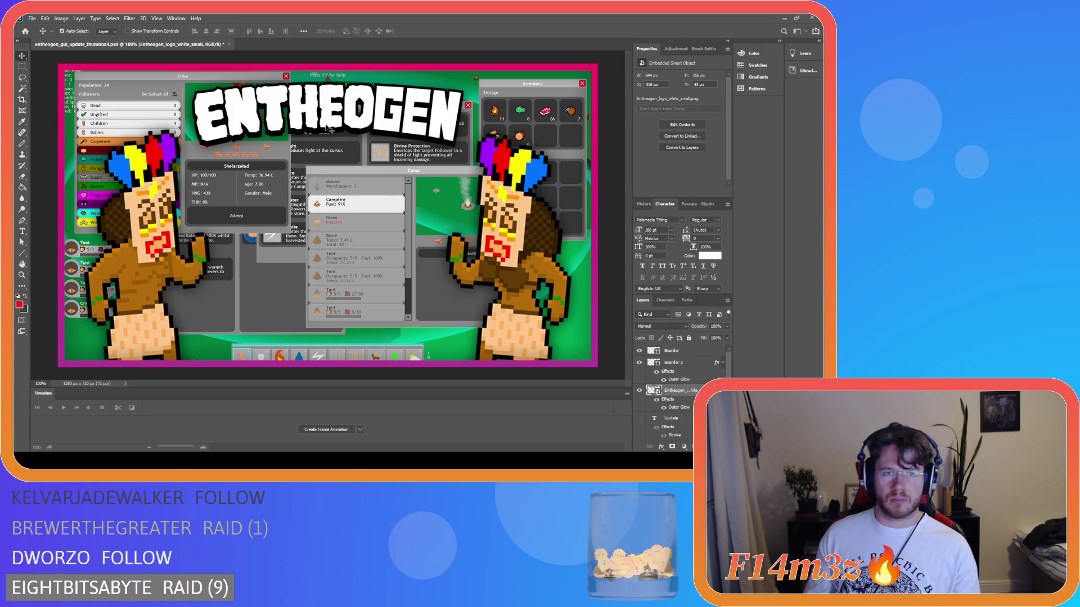
pyautogui.press('Up')
pyautogui.press('Up')
pyautogui.press('Up')
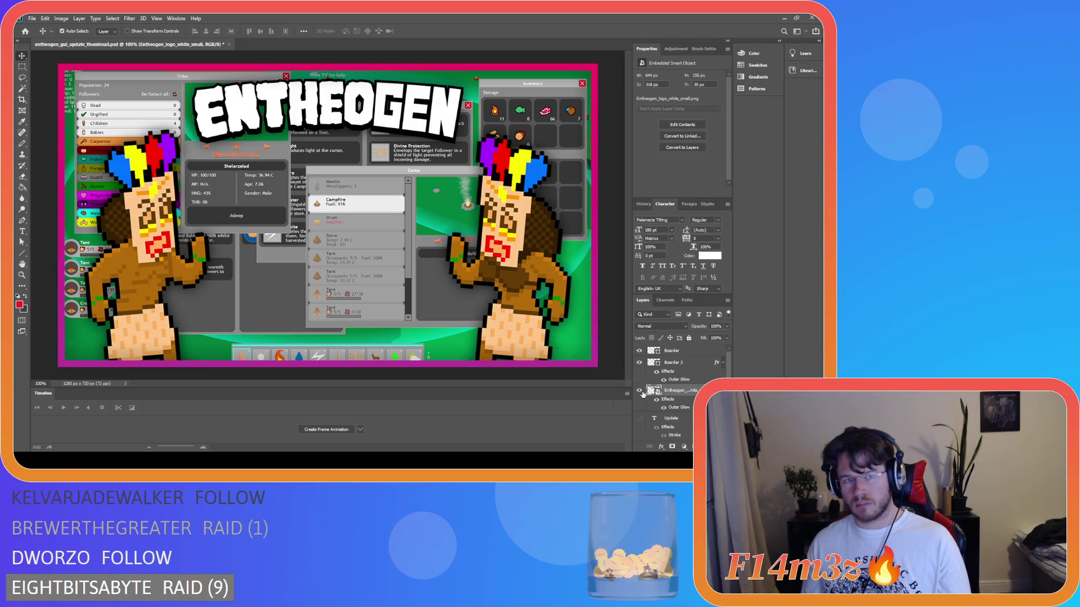
pyautogui.click(640, 391)
pyautogui.click(640, 391)
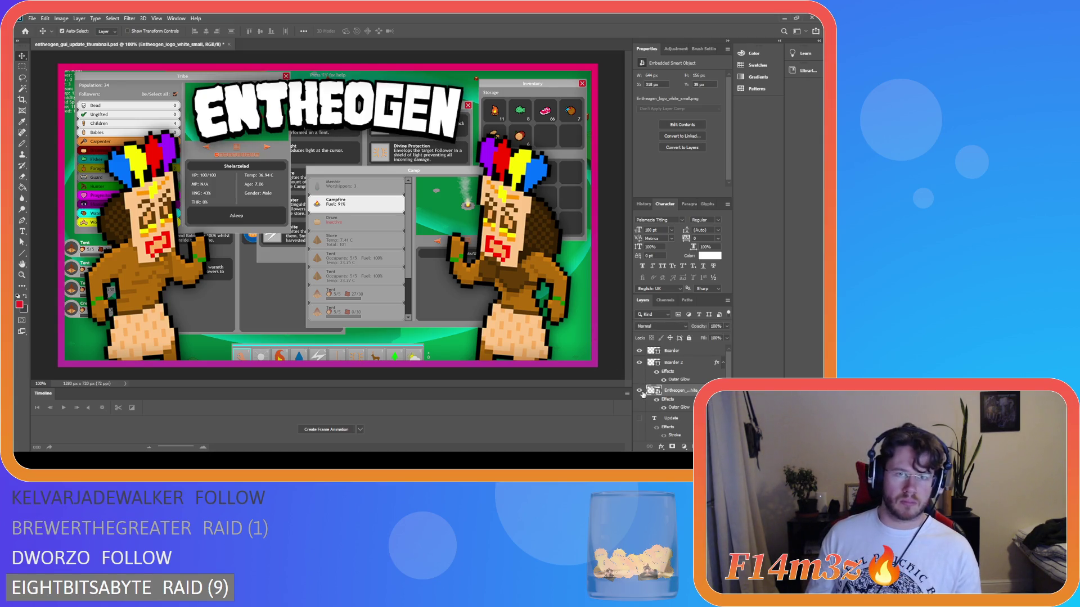
pyautogui.click(639, 390)
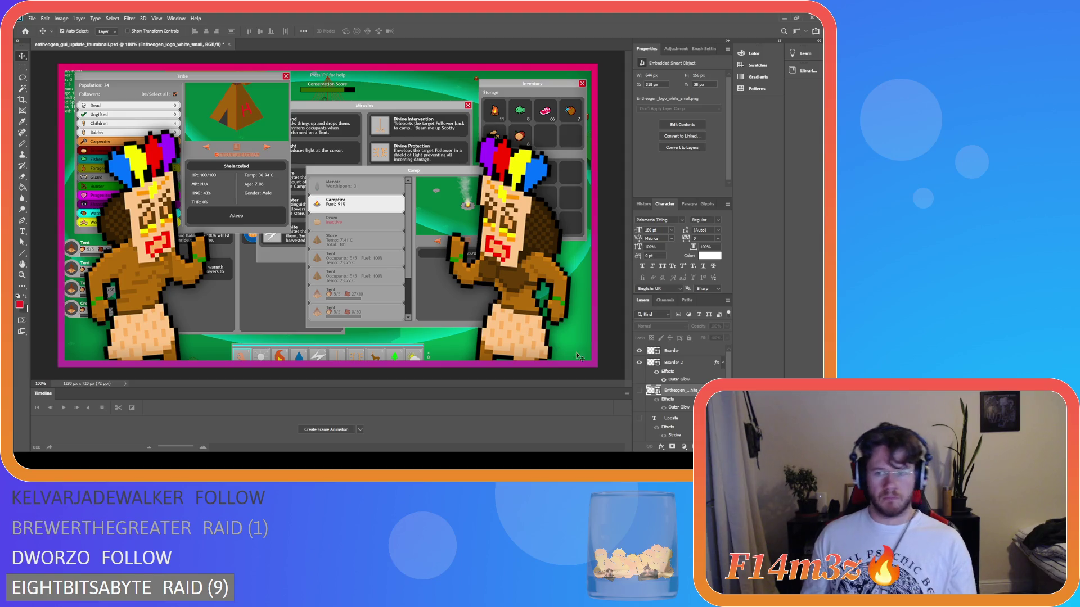
pyautogui.click(639, 390)
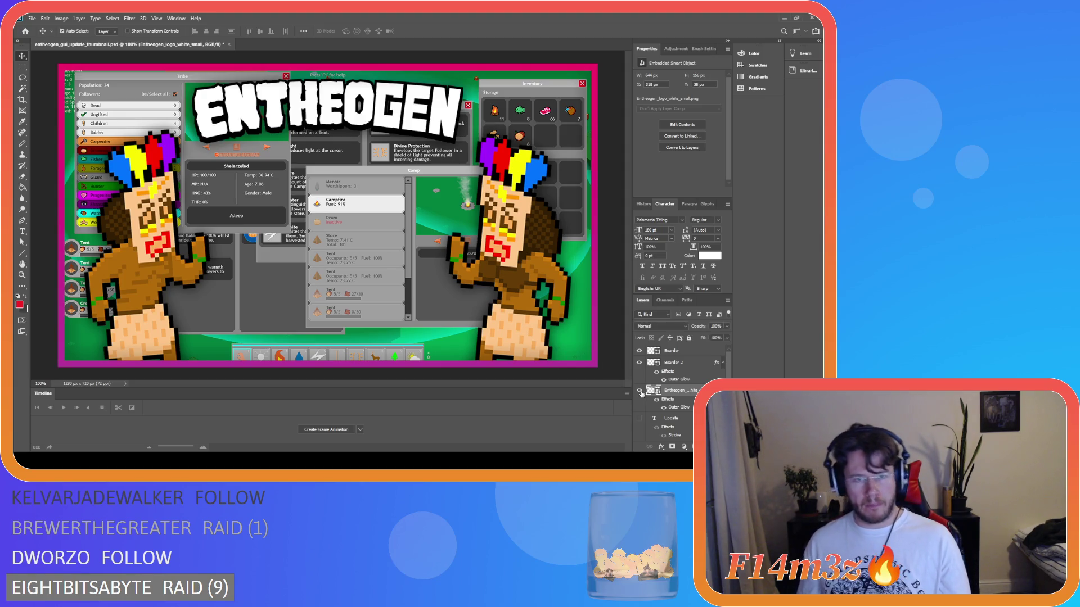
pyautogui.click(640, 390)
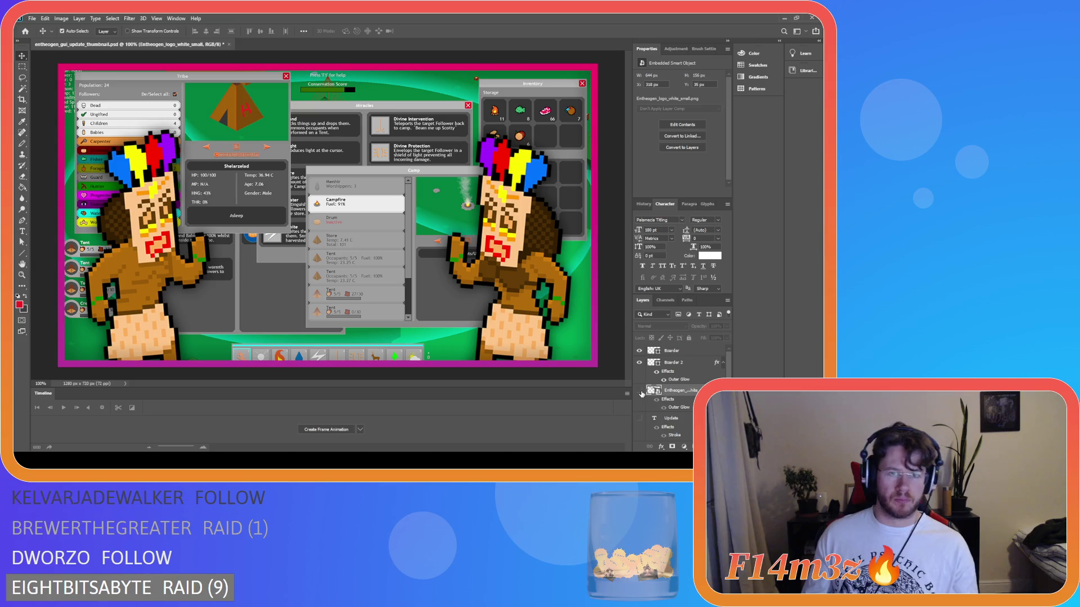
pyautogui.click(639, 391)
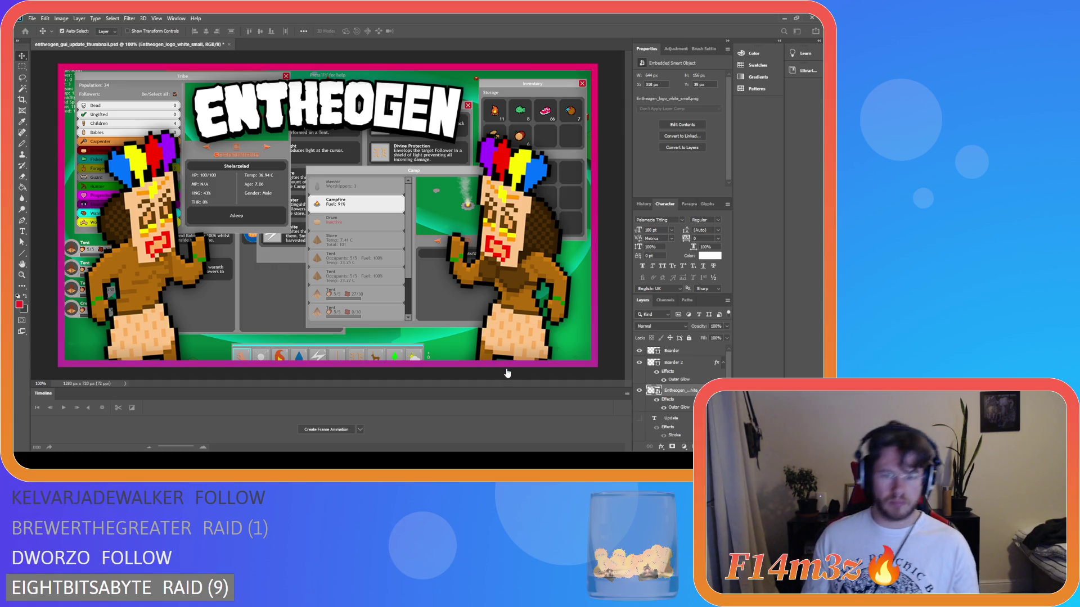
# Shift the ENTHEOGEN logo slightly and nudge it up a few pixels.
pyautogui.moveTo(354, 119); pyautogui.dragTo(357, 120)
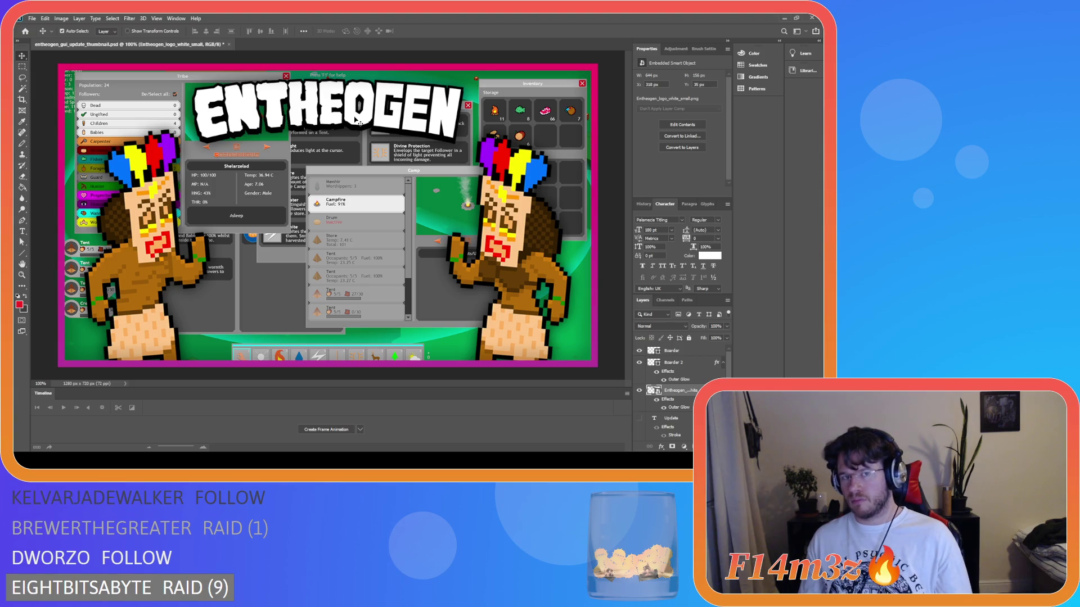
pyautogui.press('Up')
pyautogui.press('Up')
pyautogui.press('Up')
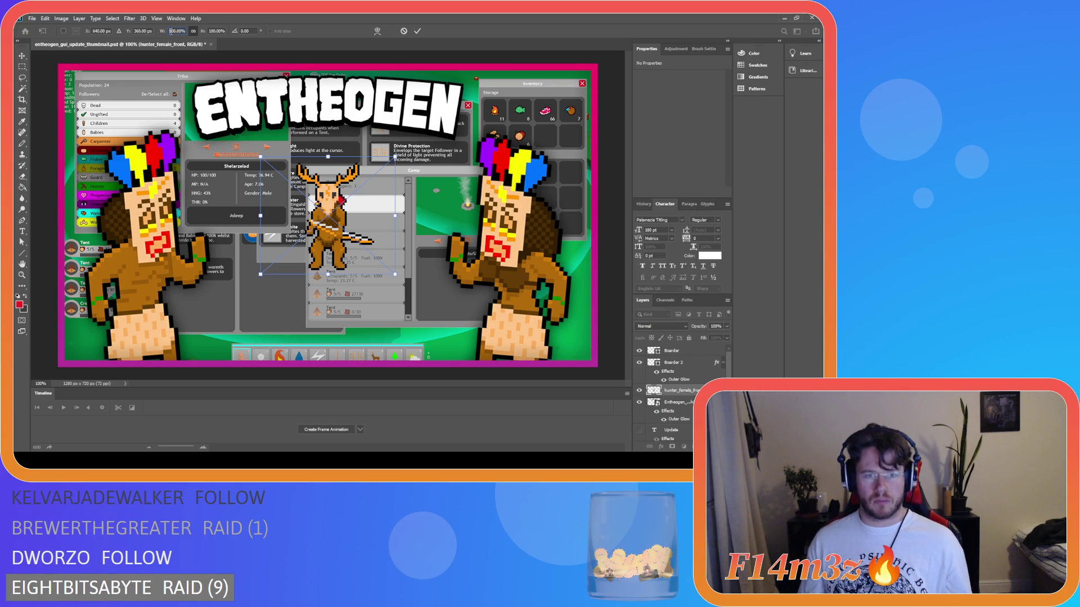
# Try scaling the placed hunter figure to 200%, then cancel the placement.
pyautogui.write('2')
pyautogui.press('Return')
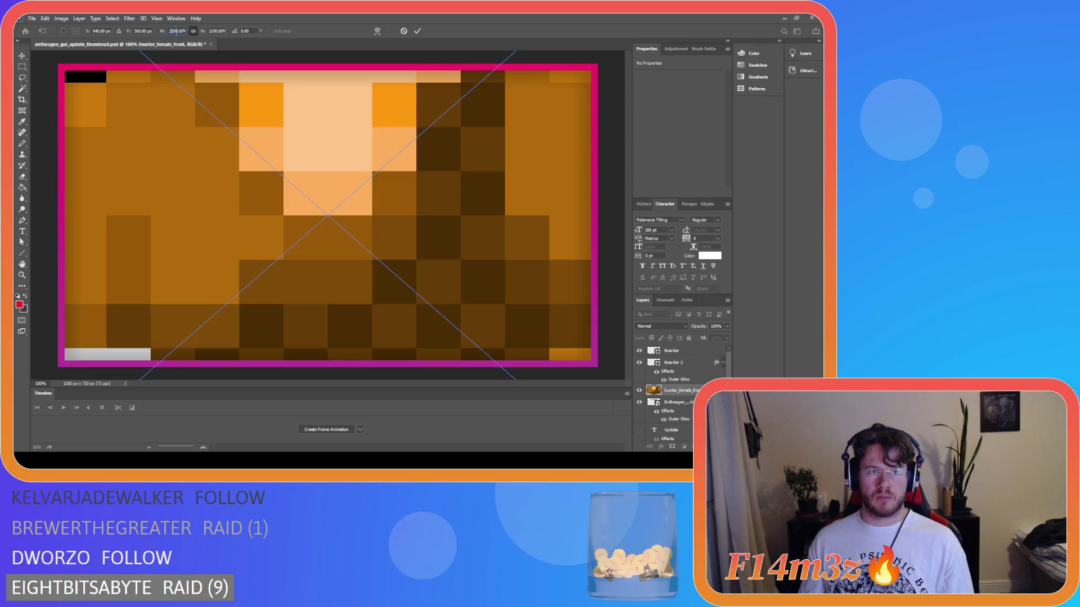
pyautogui.write('200')
pyautogui.press('Return')
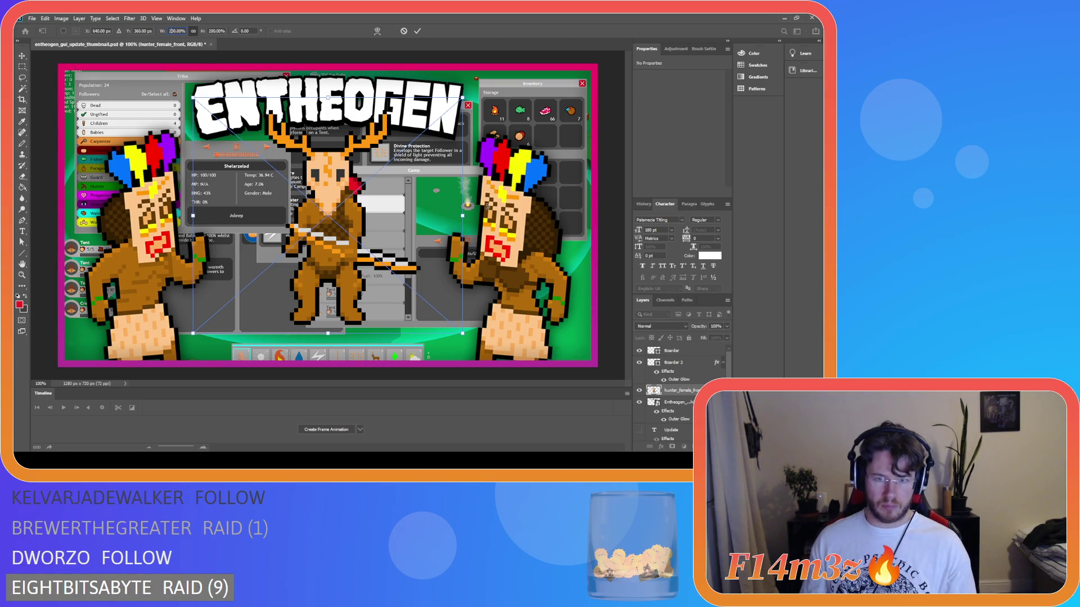
pyautogui.click(404, 31)
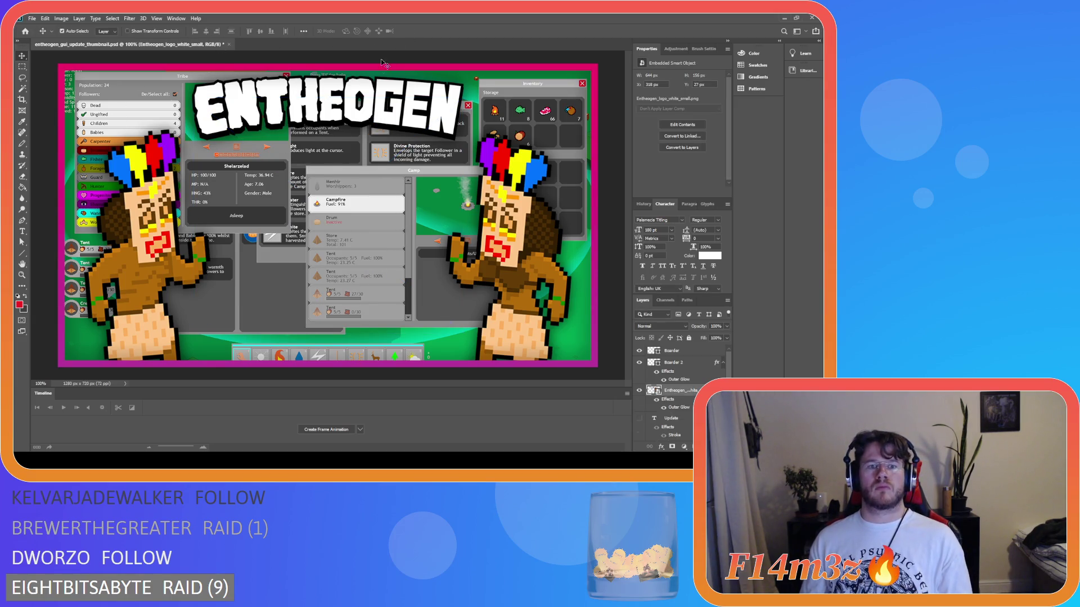
# Enable bounding boxes and try transforming the left worshipper, then cancel.
pyautogui.click(147, 254)
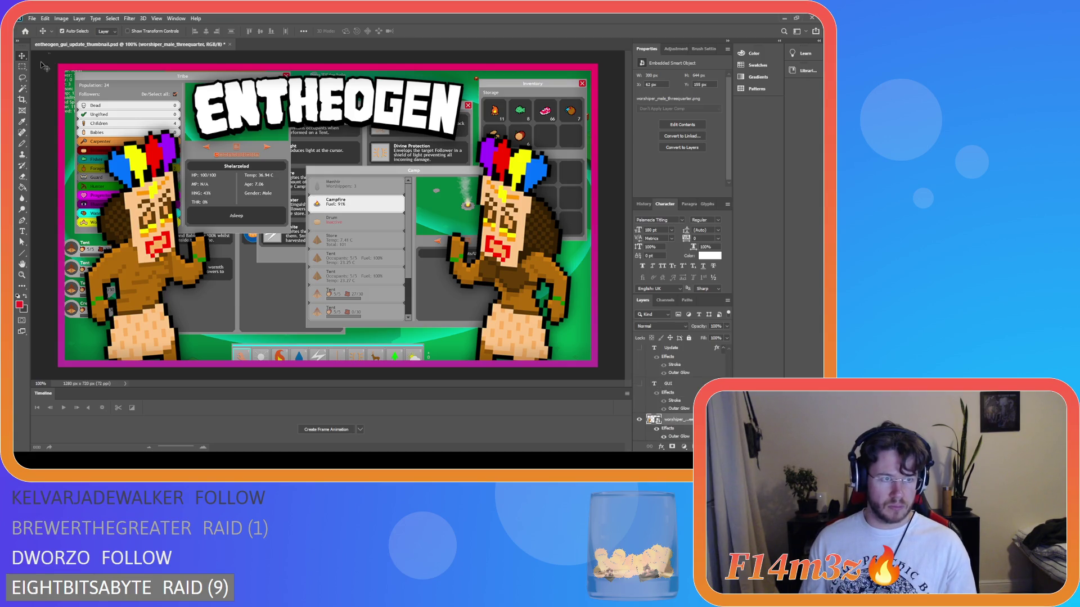
pyautogui.click(133, 31)
pyautogui.moveTo(210, 130); pyautogui.dragTo(84, 130)
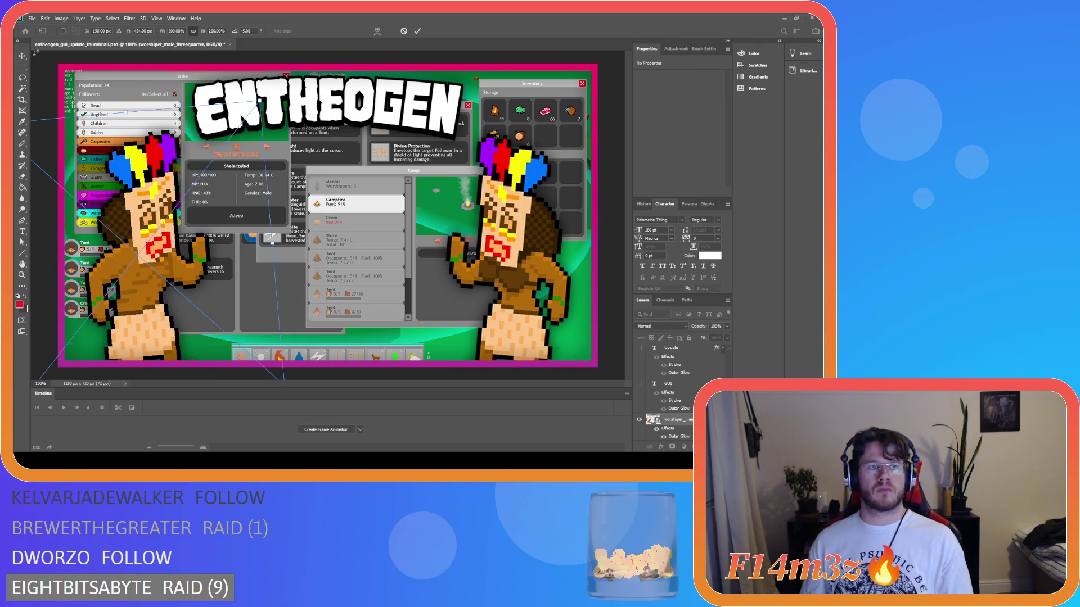
pyautogui.click(404, 32)
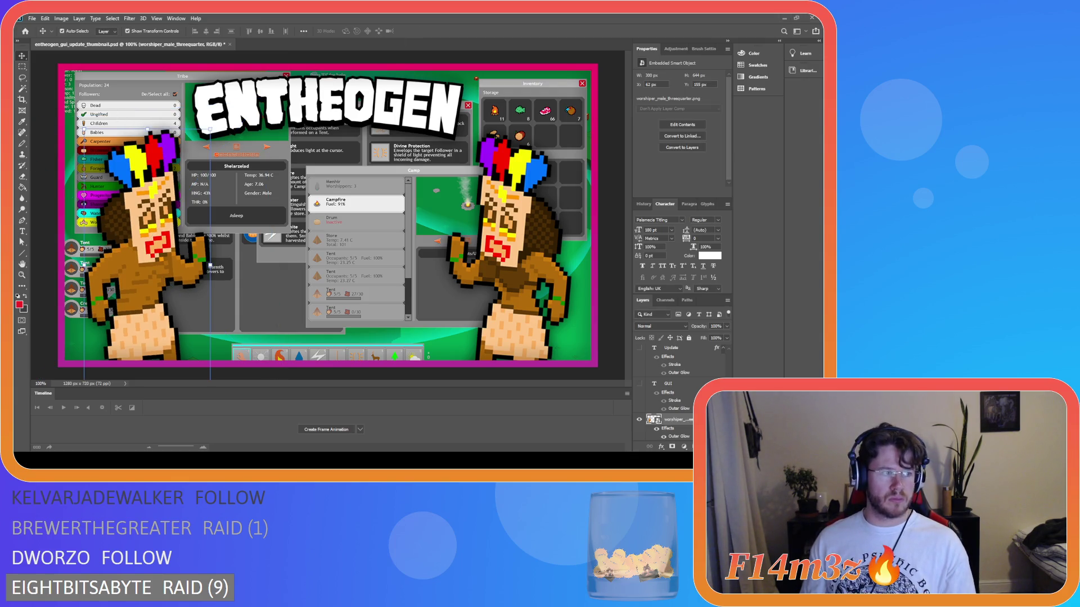
# Place the hunter figure at 200% in the centre, move it lower, then delete it.
pyautogui.moveTo(256, 213); pyautogui.dragTo(322, 234)
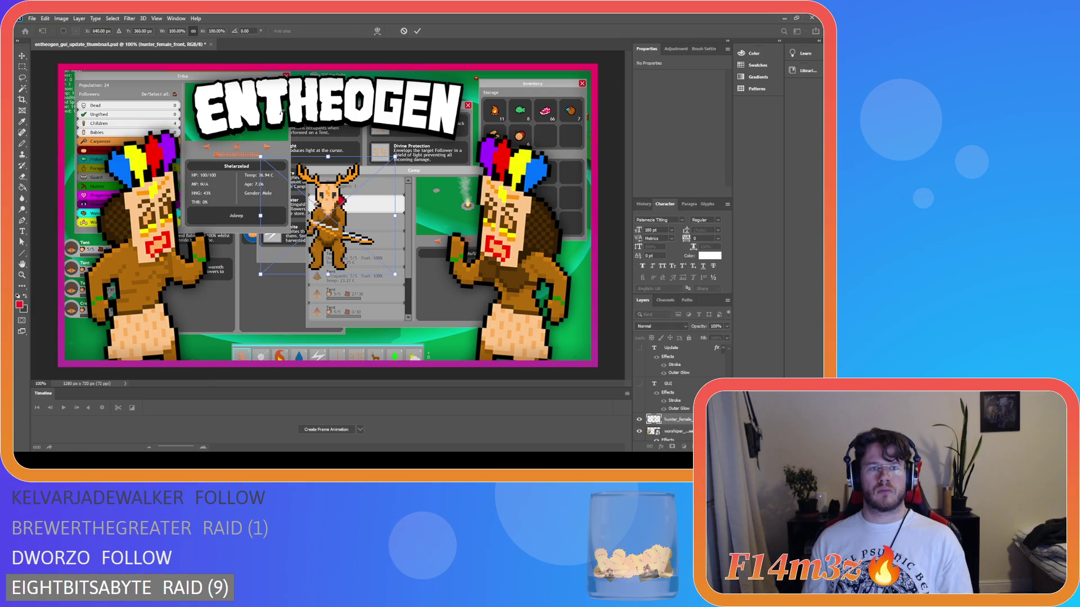
pyautogui.write('200')
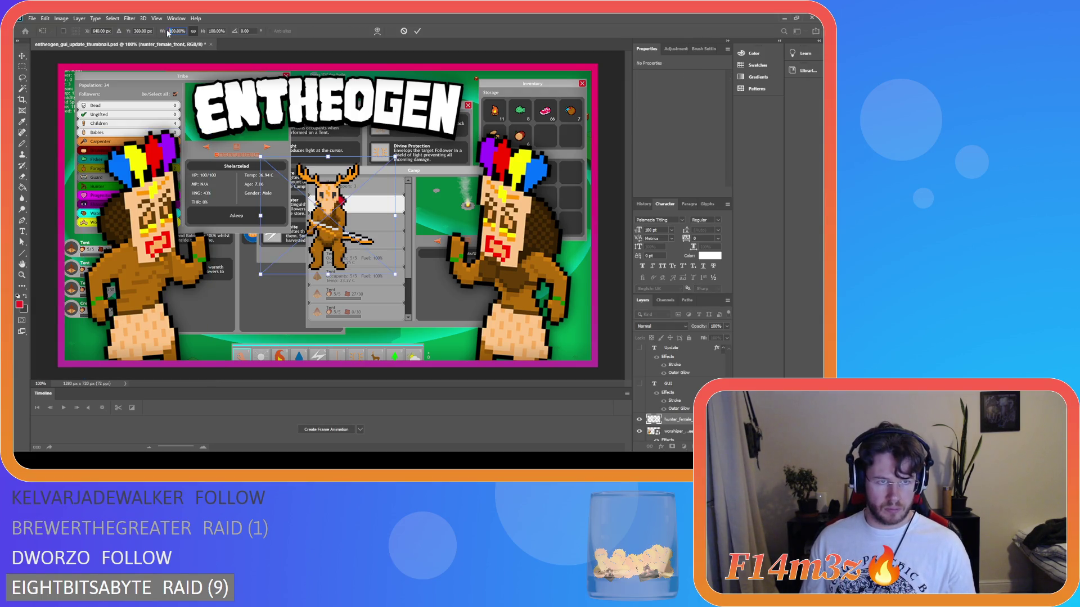
pyautogui.press('Tab')
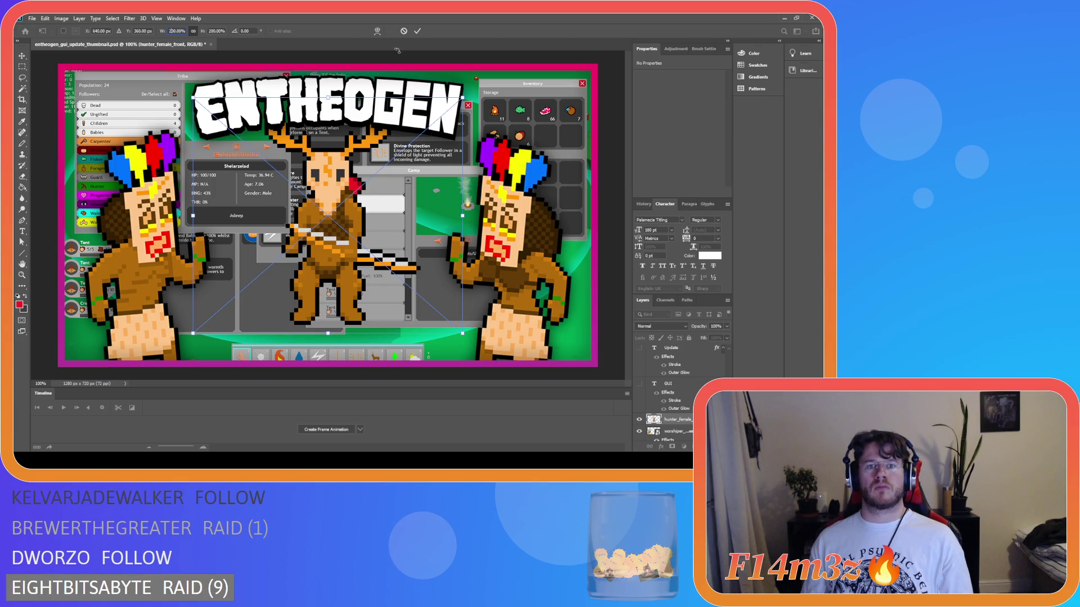
pyautogui.click(418, 32)
pyautogui.moveTo(328, 239)
pyautogui.mouseDown()
pyautogui.moveTo(325, 293)
pyautogui.moveTo(330, 246)
pyautogui.mouseUp()
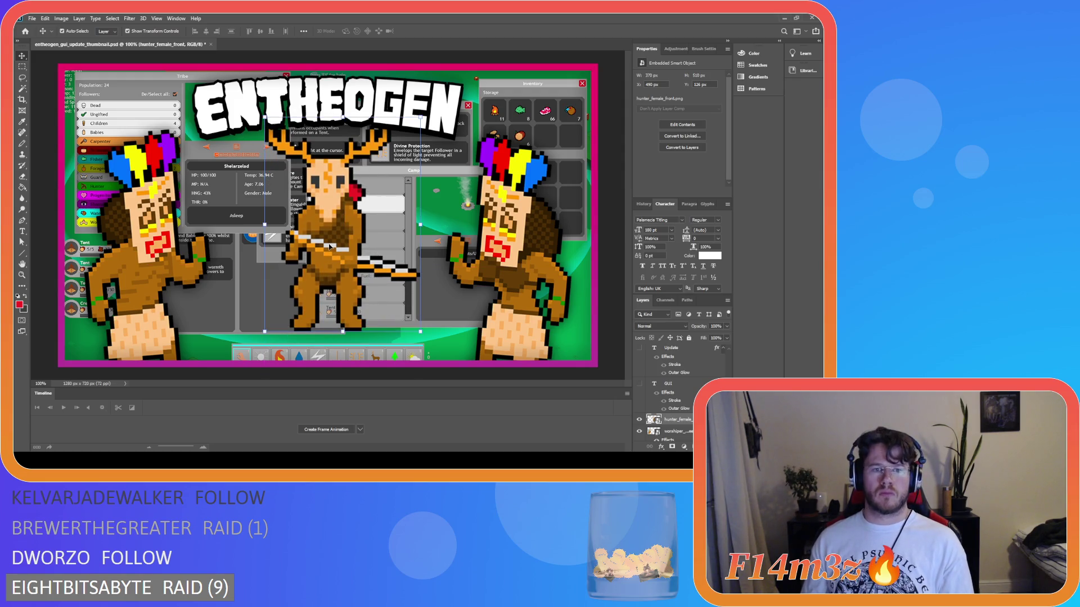
pyautogui.press('Delete')
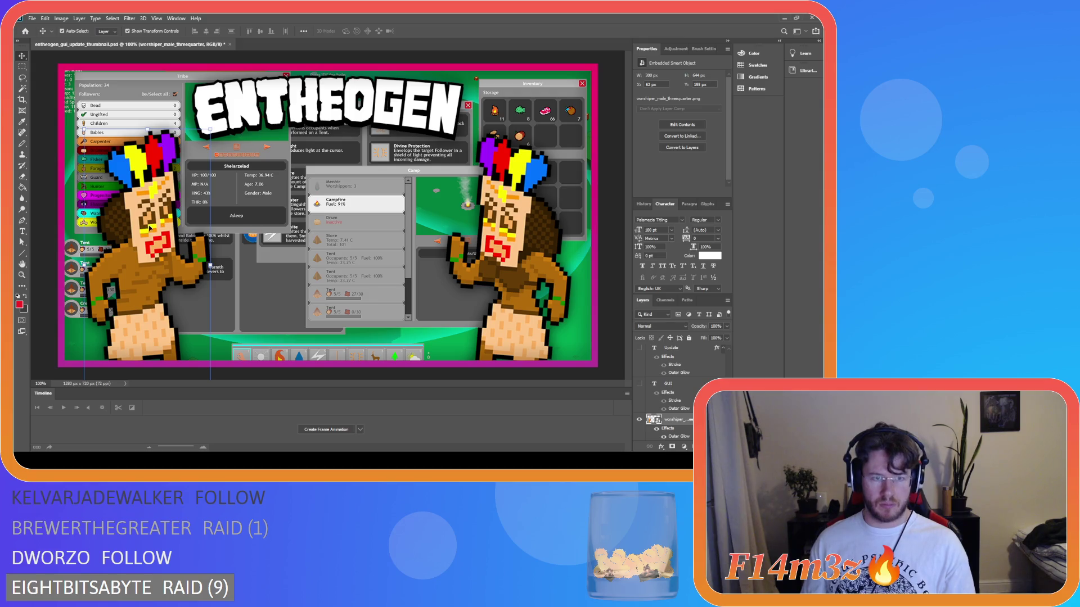
# Place the fisher figure at 200% lower in the centre, hide transform controls, then undo it.
pyautogui.click(52, 156)
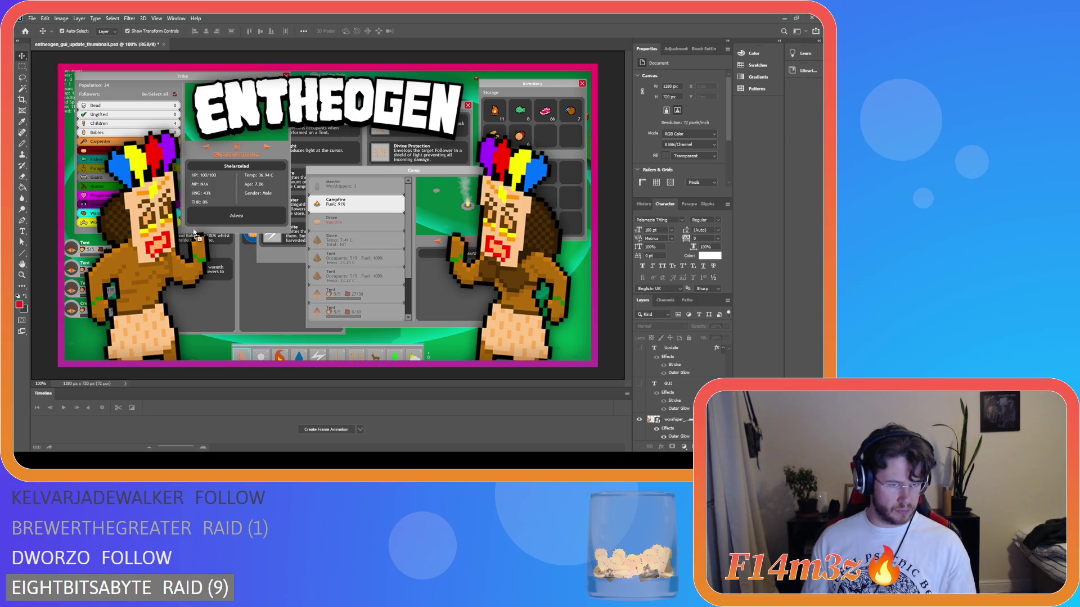
pyautogui.moveTo(320, 262); pyautogui.dragTo(320, 257)
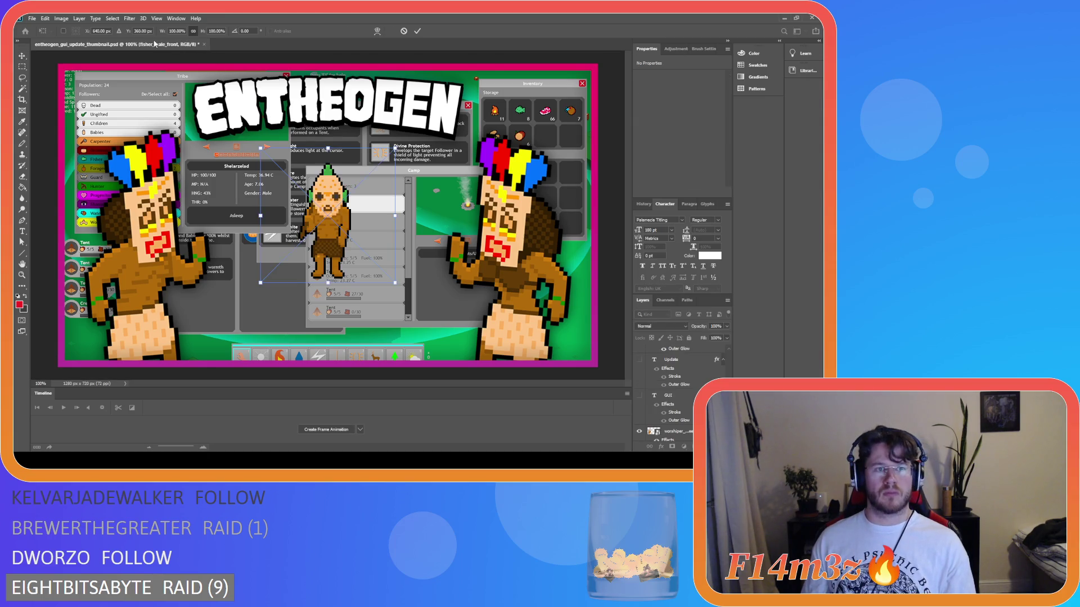
pyautogui.write('200')
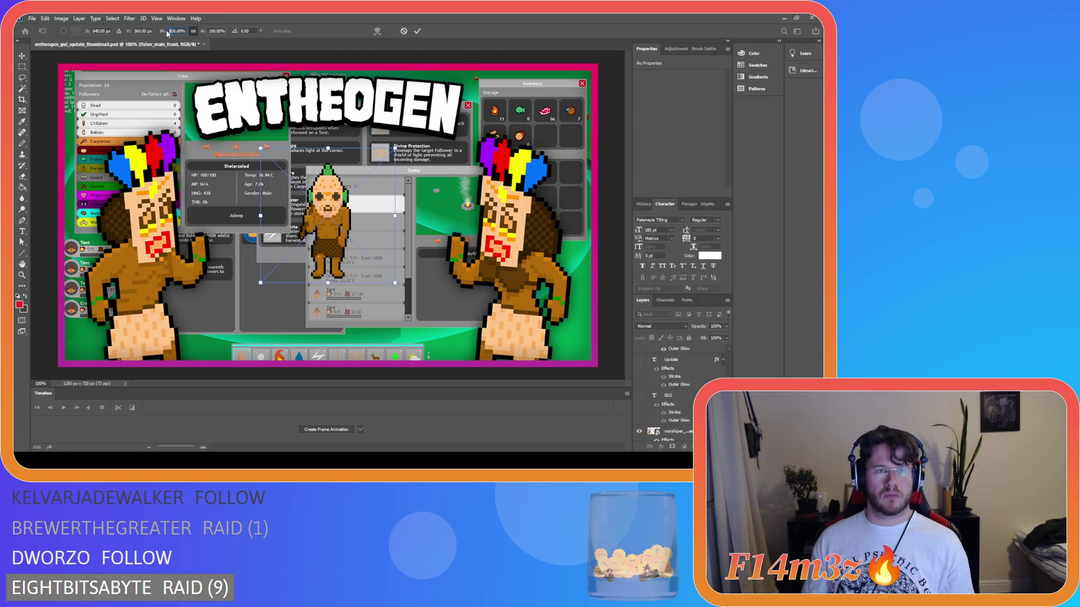
pyautogui.press('Return')
pyautogui.moveTo(323, 219); pyautogui.dragTo(333, 247)
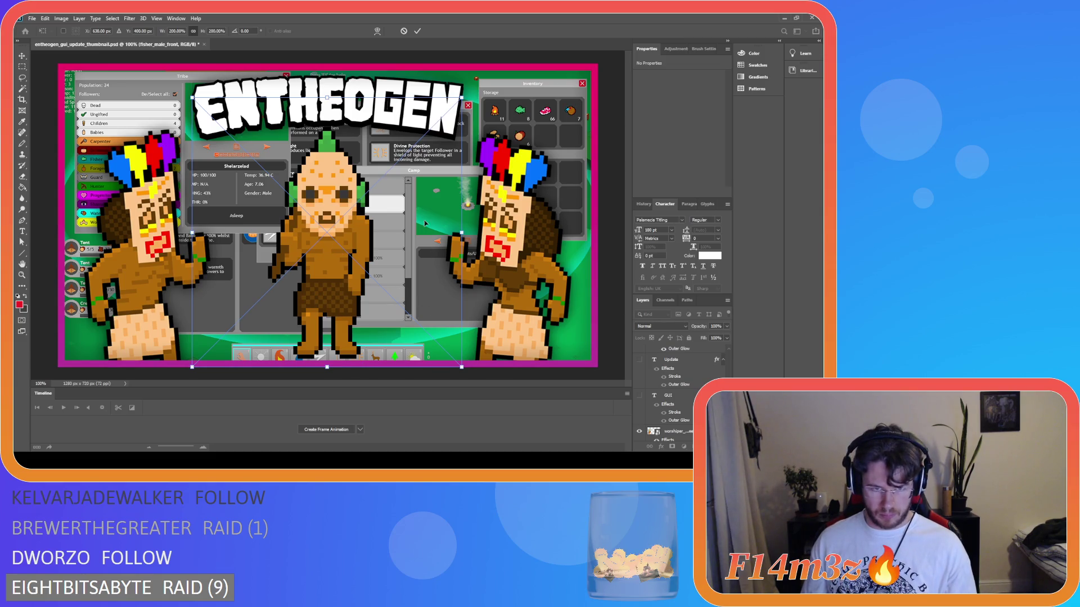
pyautogui.click(418, 31)
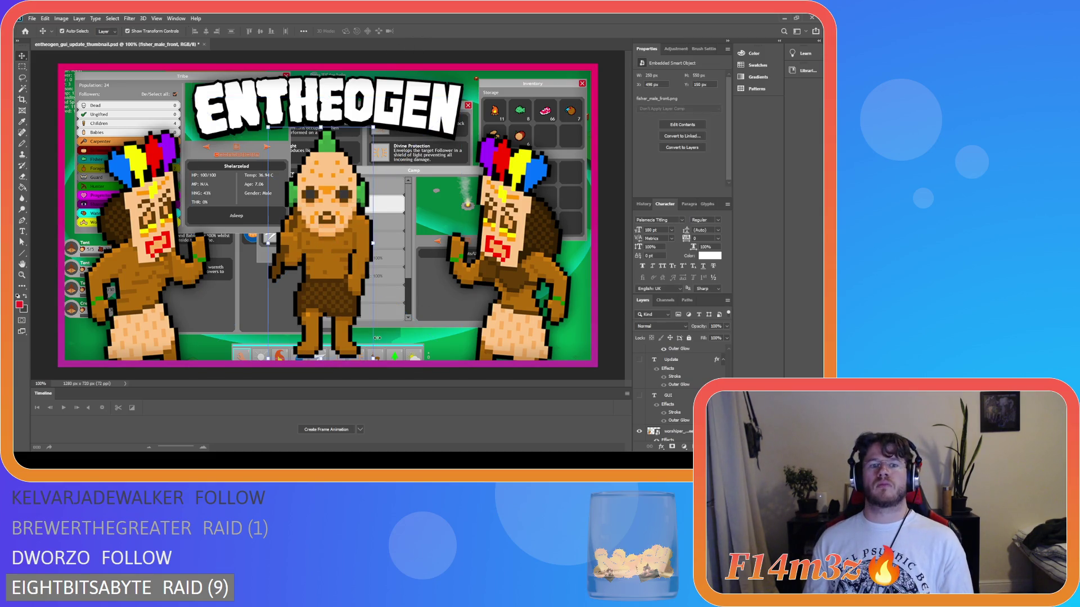
pyautogui.click(154, 32)
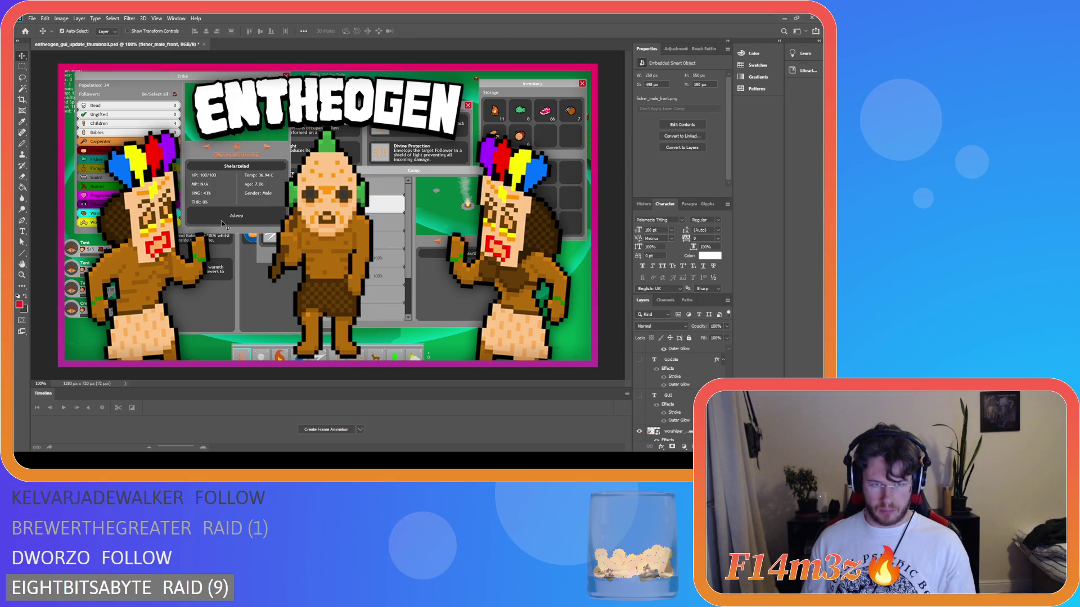
pyautogui.hotkey('ctrl', 'z')
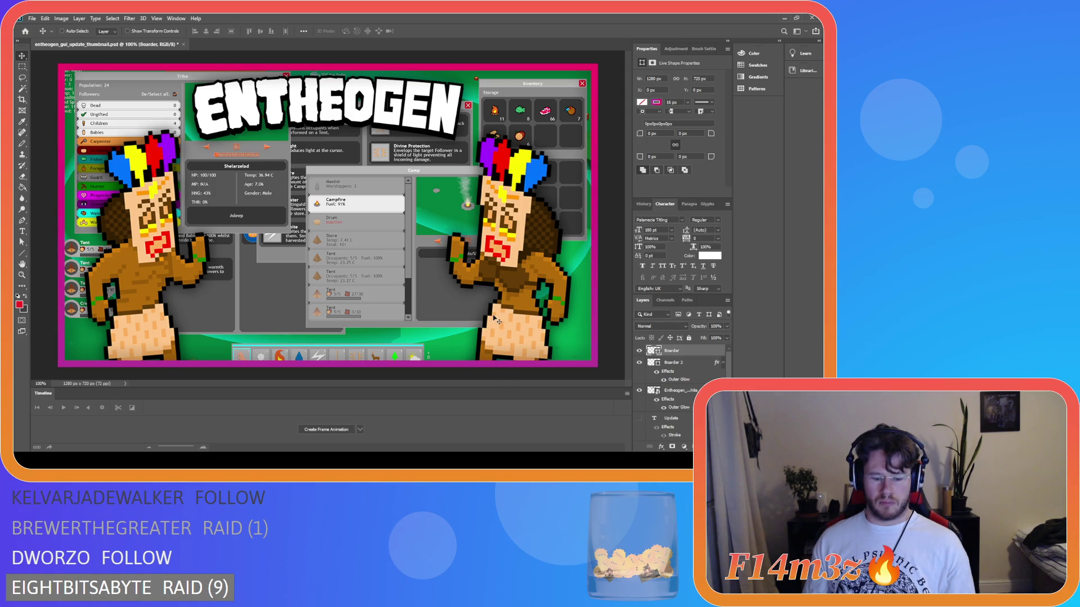
pyautogui.hotkey('ctrl', "'")
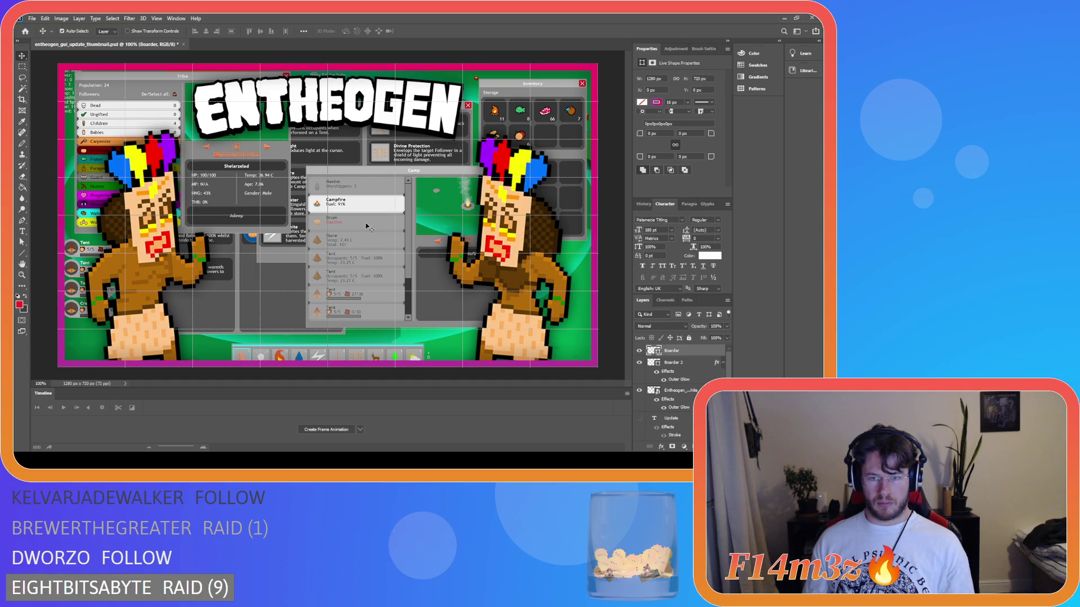
pyautogui.click(508, 277)
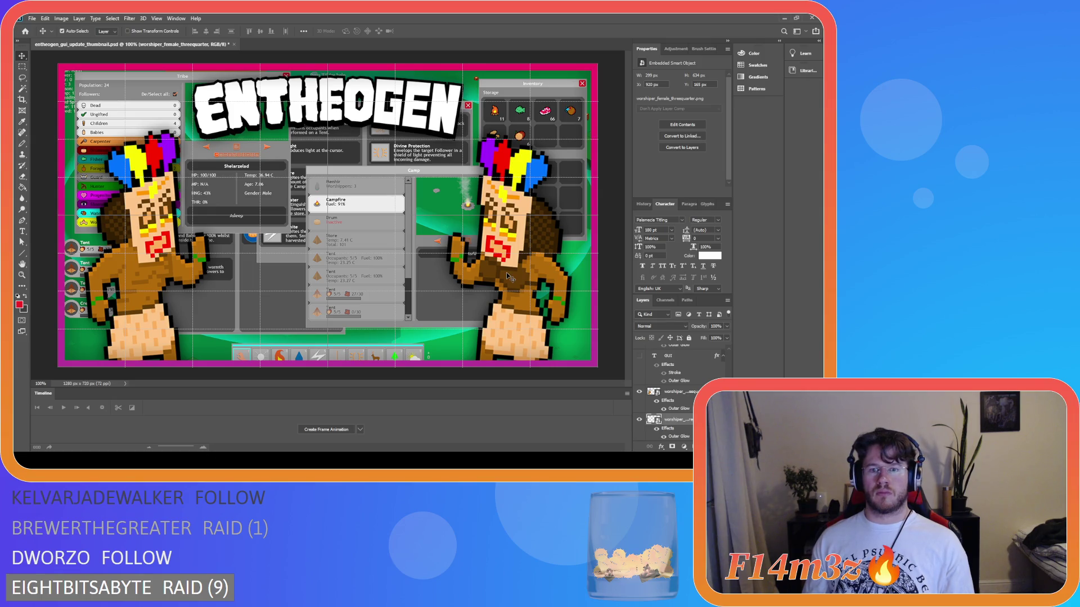
pyautogui.press('ctrl')
pyautogui.hotkey('ctrl', 'h')
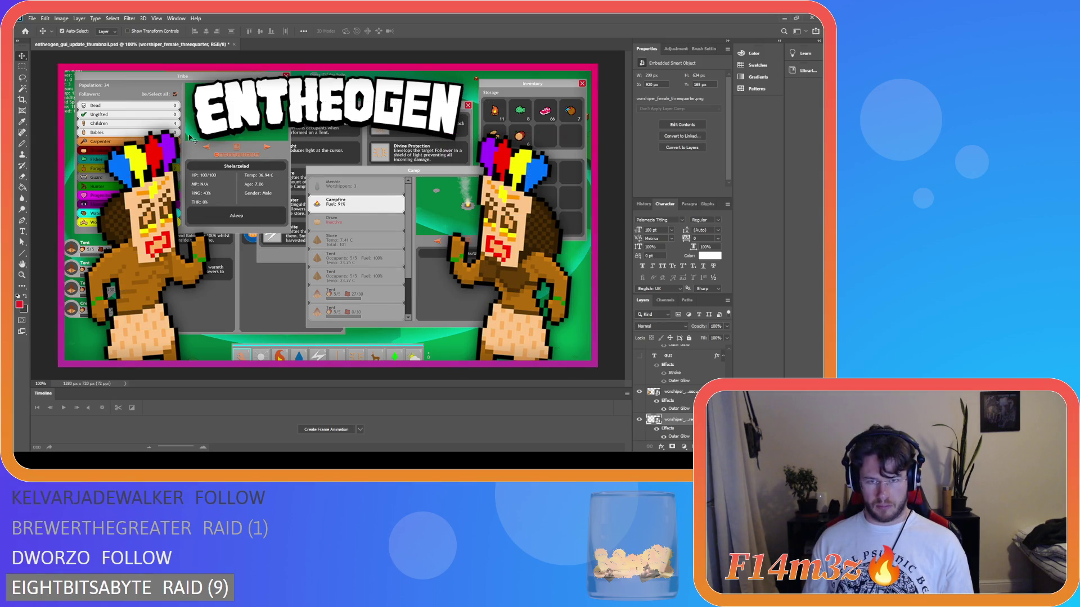
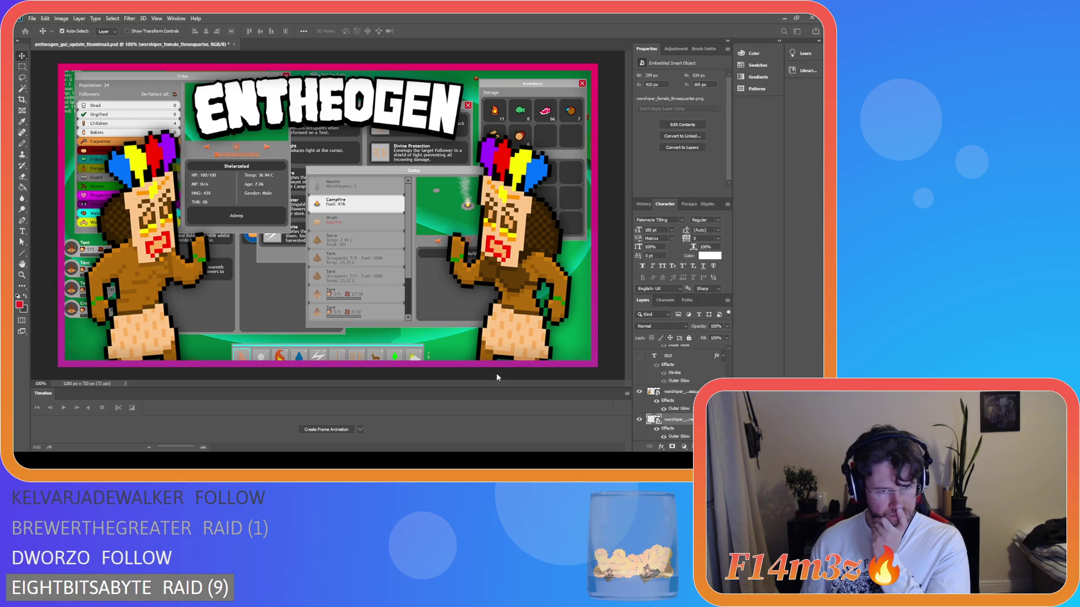
# Show the GUI text layer and drag the GUI text down until it sits below ENTHEOGEN.
pyautogui.click(640, 356)
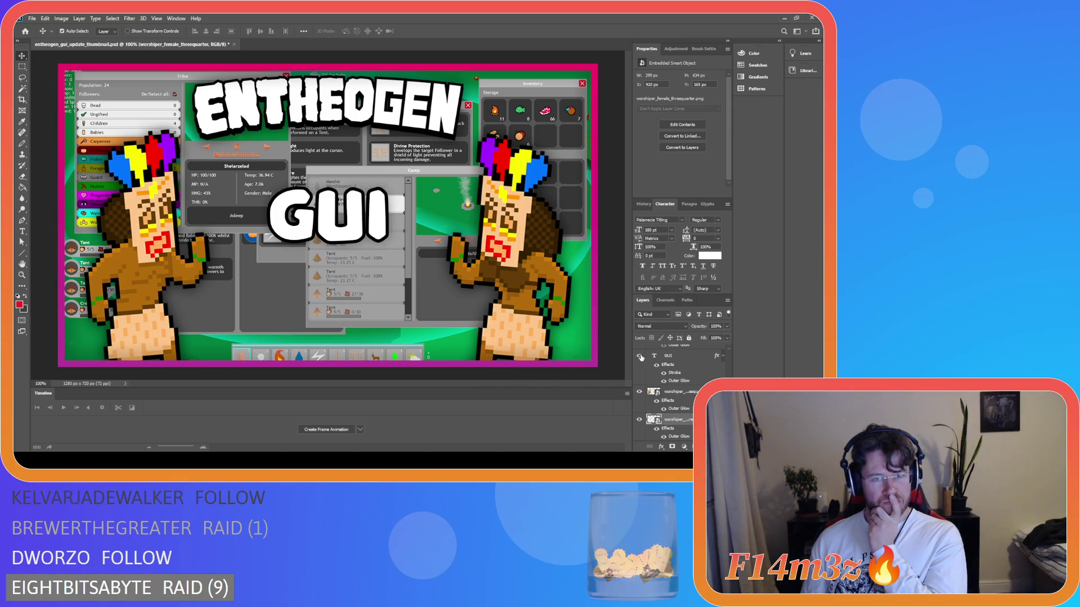
pyautogui.moveTo(333, 238); pyautogui.dragTo(332, 250)
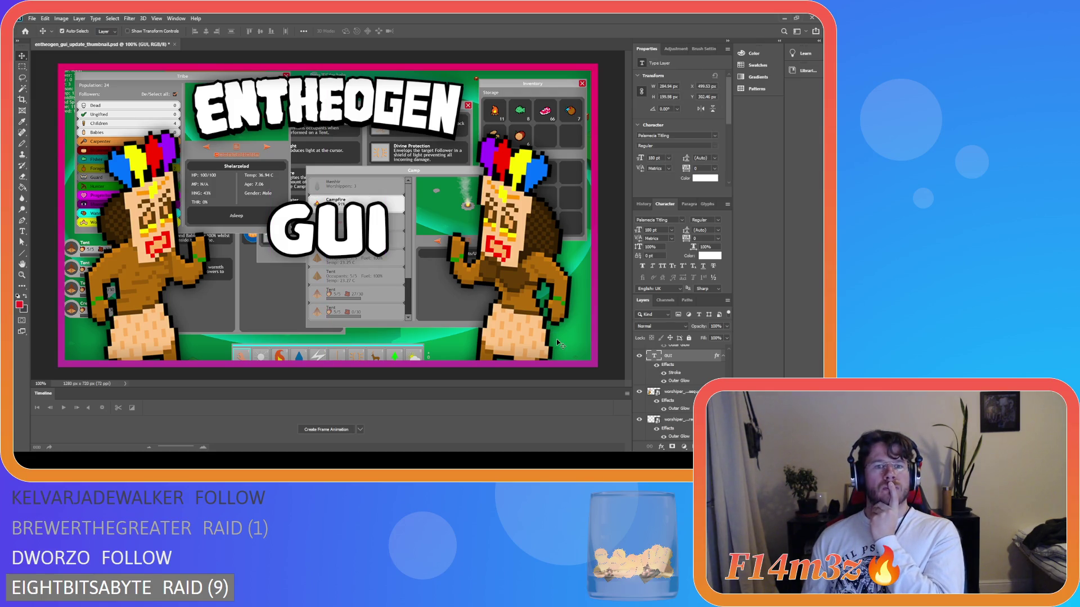
pyautogui.moveTo(328, 234); pyautogui.dragTo(330, 247)
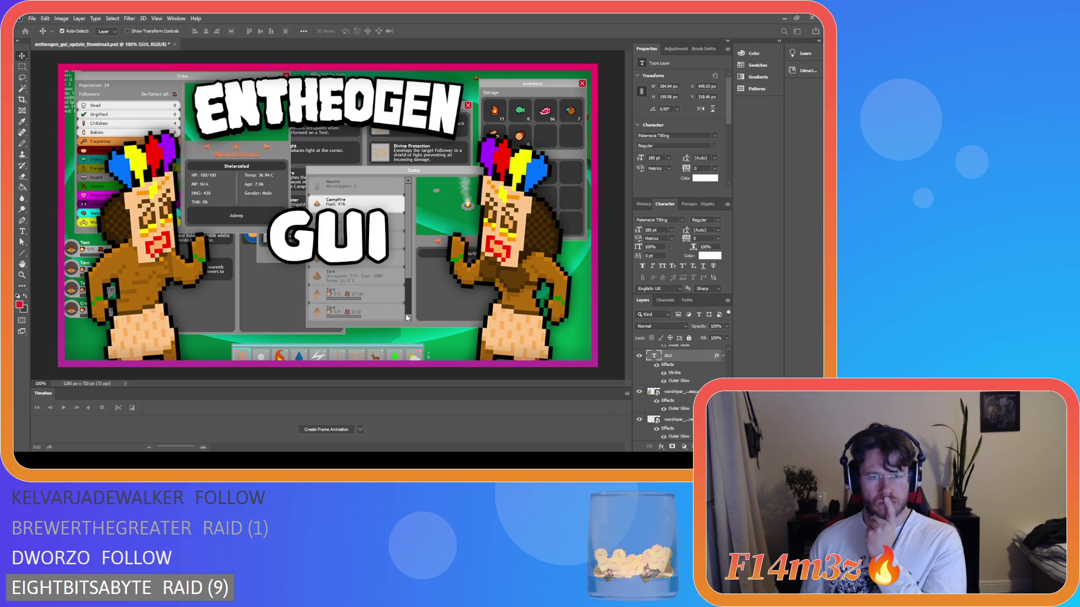
pyautogui.moveTo(327, 256); pyautogui.dragTo(327, 262)
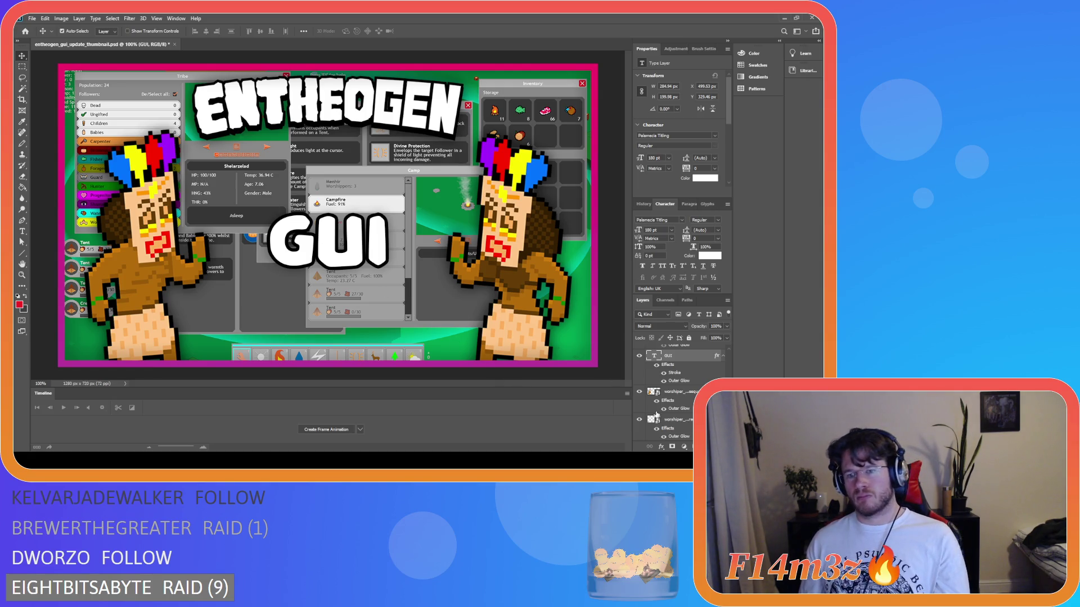
# Hide the GUI text layer, then select the female worshipper layer.
pyautogui.click(639, 356)
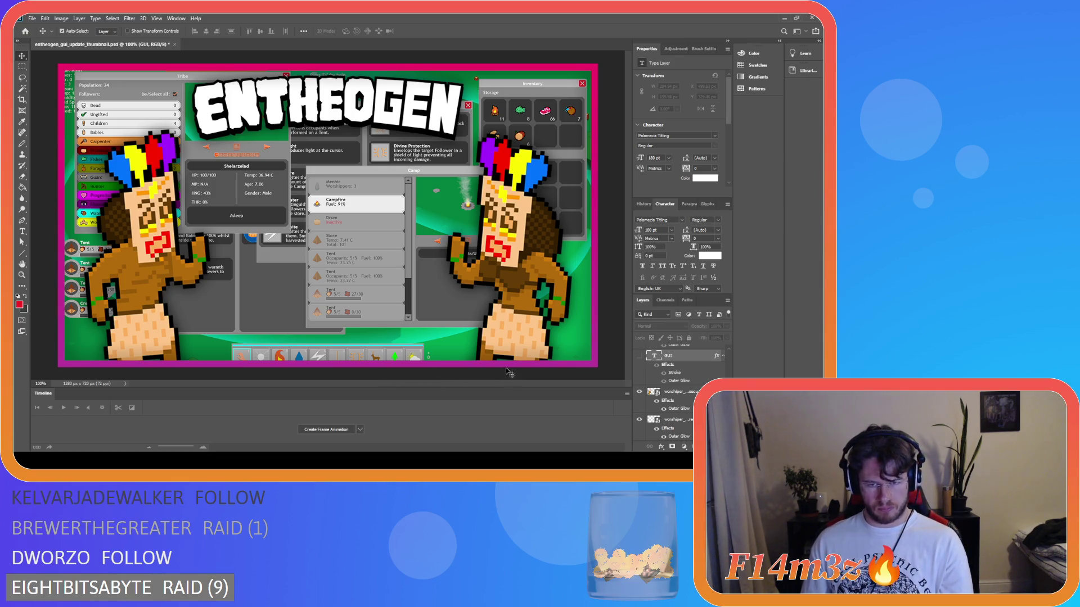
pyautogui.click(509, 274)
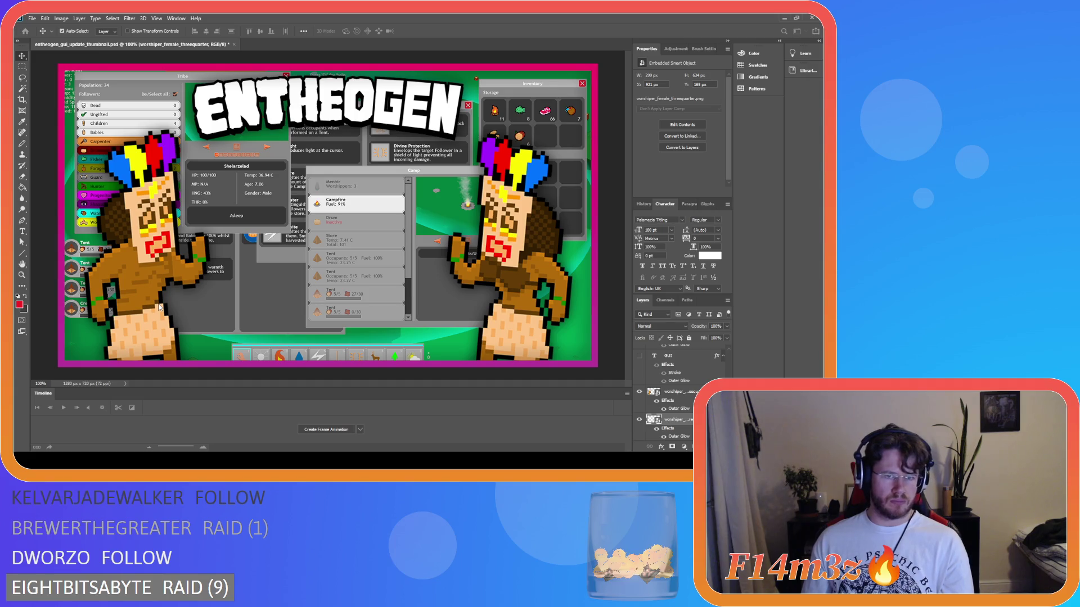
# Toggle the ENTHEOGEN title layer off and back on to compare the thumbnail.
pyautogui.scroll(3, 685, 377)
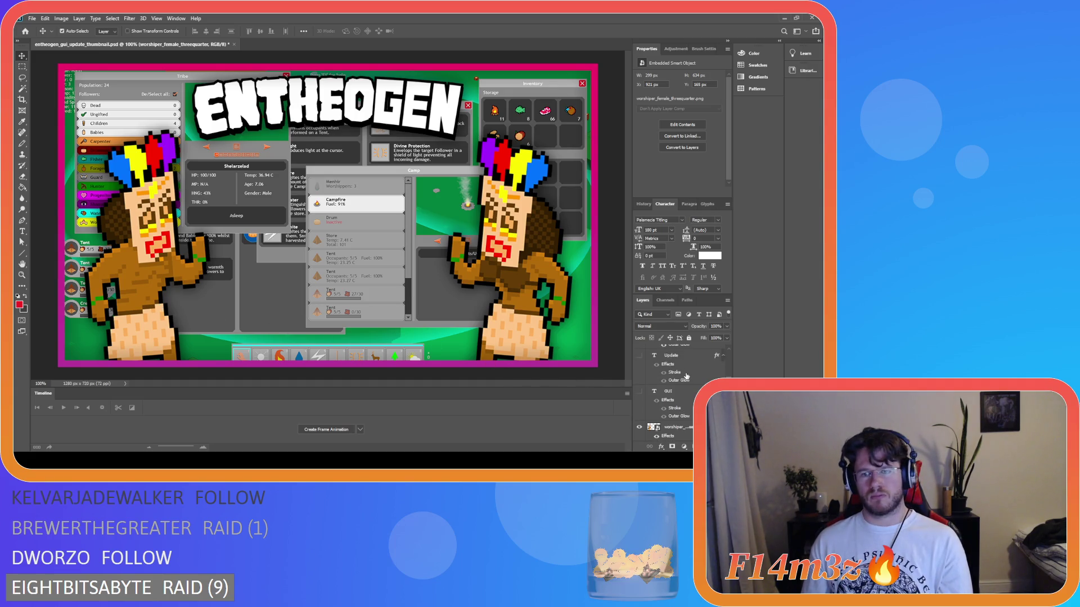
pyautogui.click(638, 391)
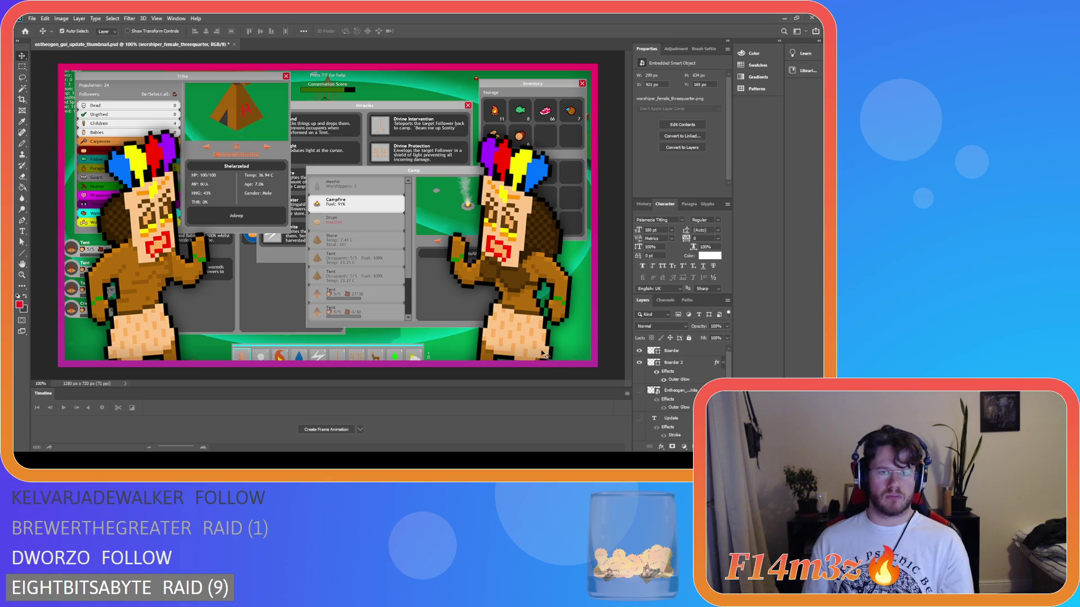
pyautogui.press('alt')
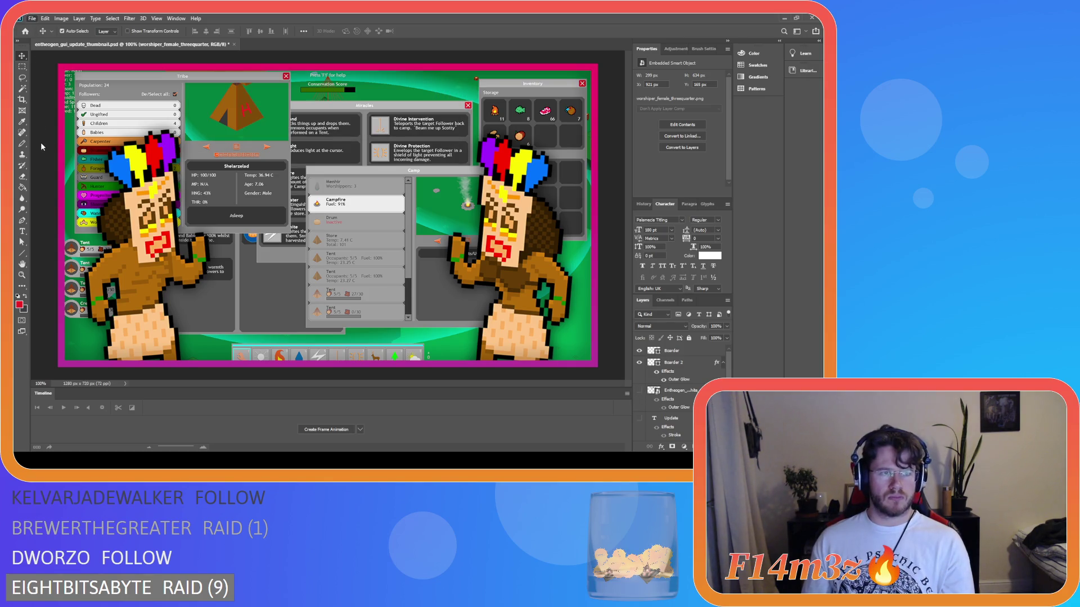
pyautogui.press('alt')
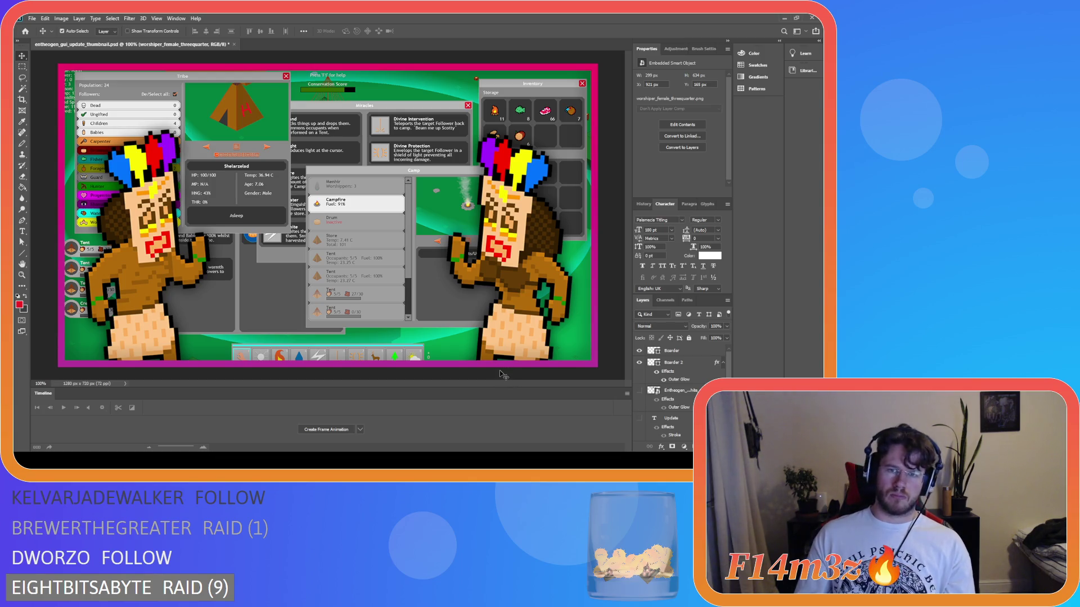
pyautogui.click(639, 390)
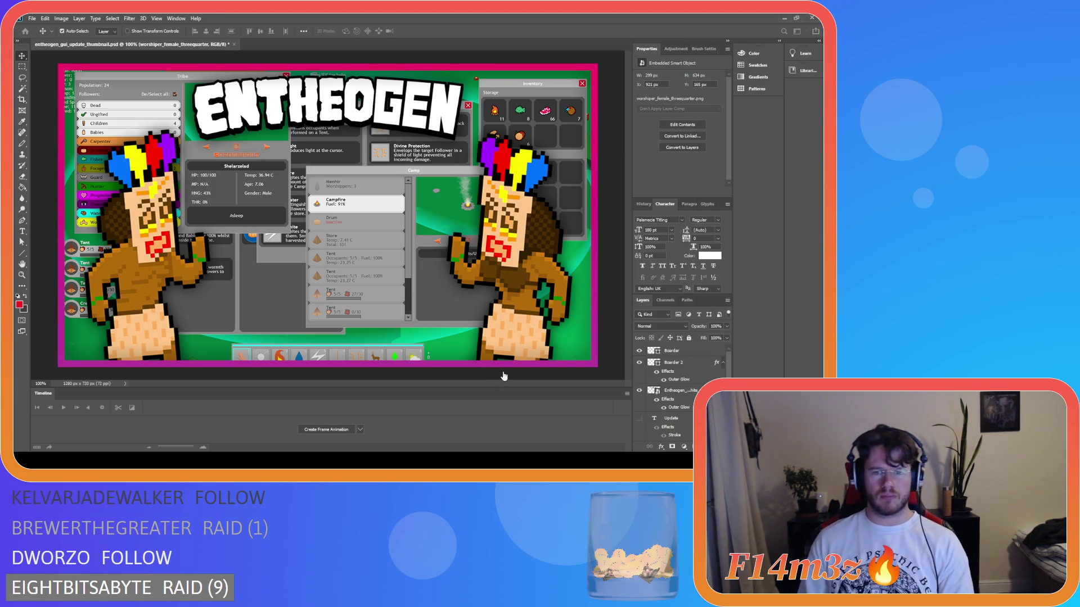
# Nudge worshiper_female_threequarter one pixel right after comparing X values with the left worshiper.
pyautogui.click(146, 262)
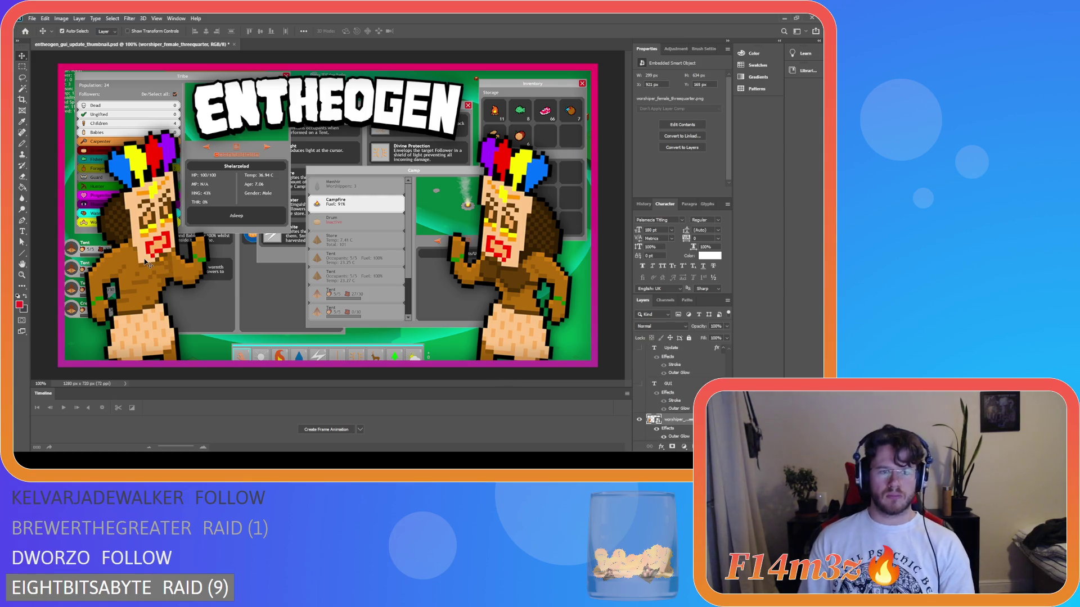
pyautogui.click(500, 272)
pyautogui.press('Right')
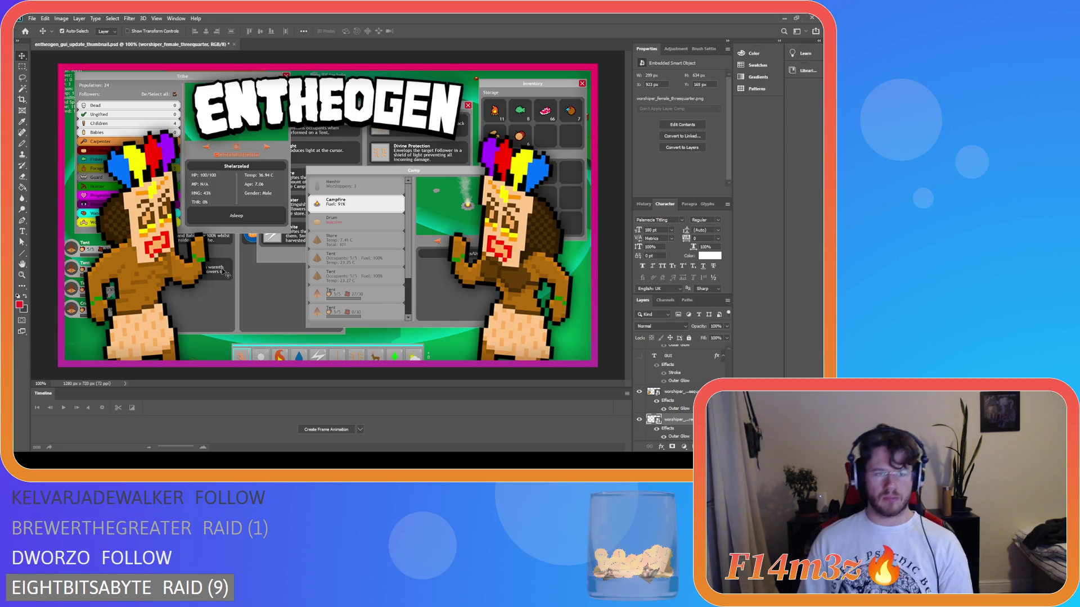
pyautogui.click(133, 251)
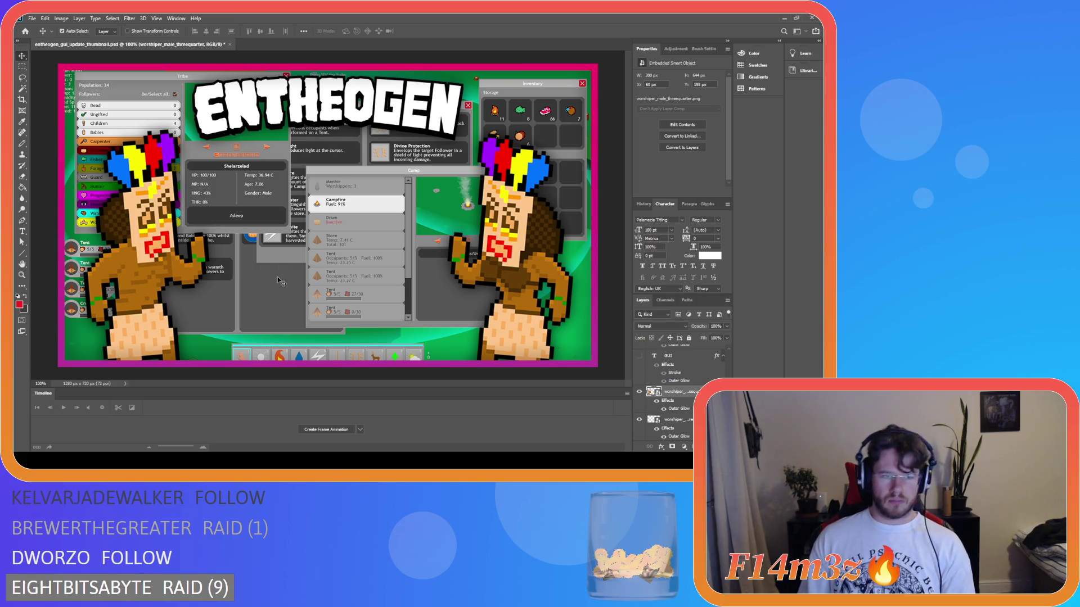
pyautogui.click(503, 238)
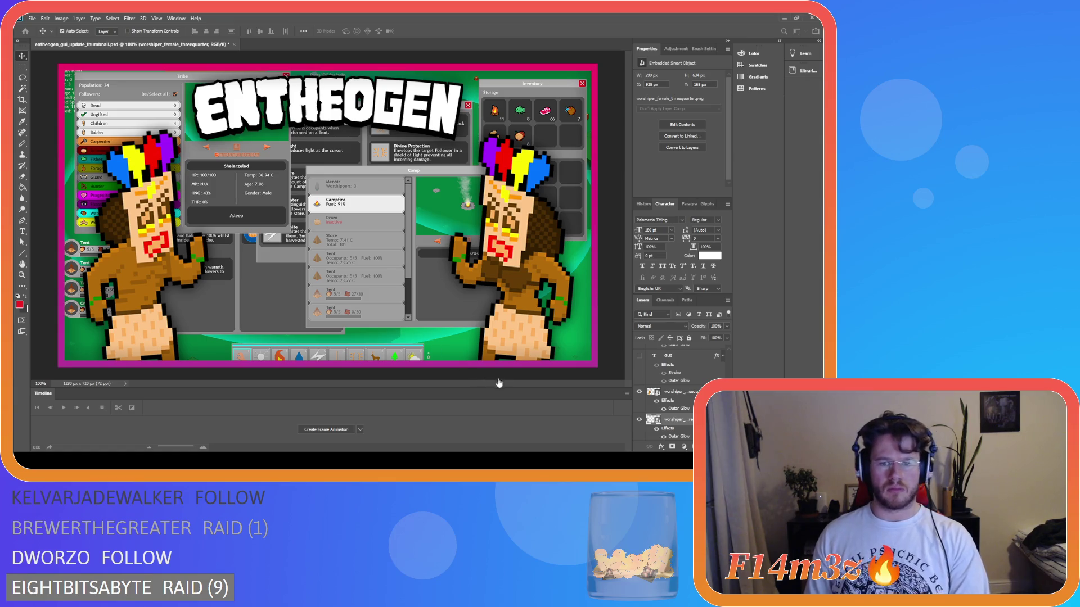
# Place the right worshiper at X 923 px, then select the left worshiper to compare.
pyautogui.moveTo(498, 350); pyautogui.dragTo(497, 350)
pyautogui.press('ctrl')
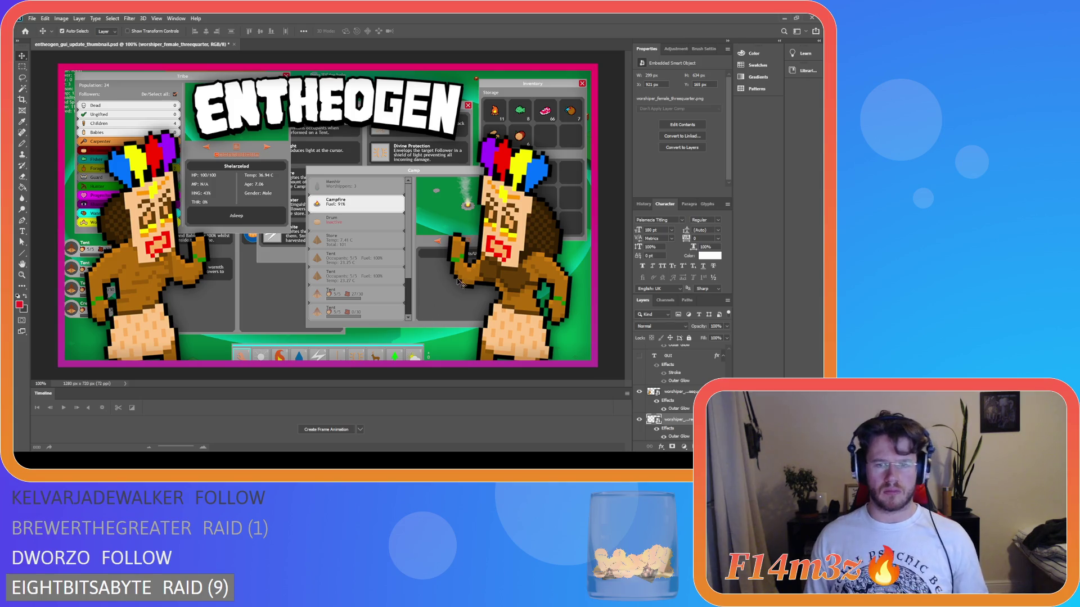
pyautogui.press('Right')
pyautogui.press('Right')
pyautogui.click(135, 262)
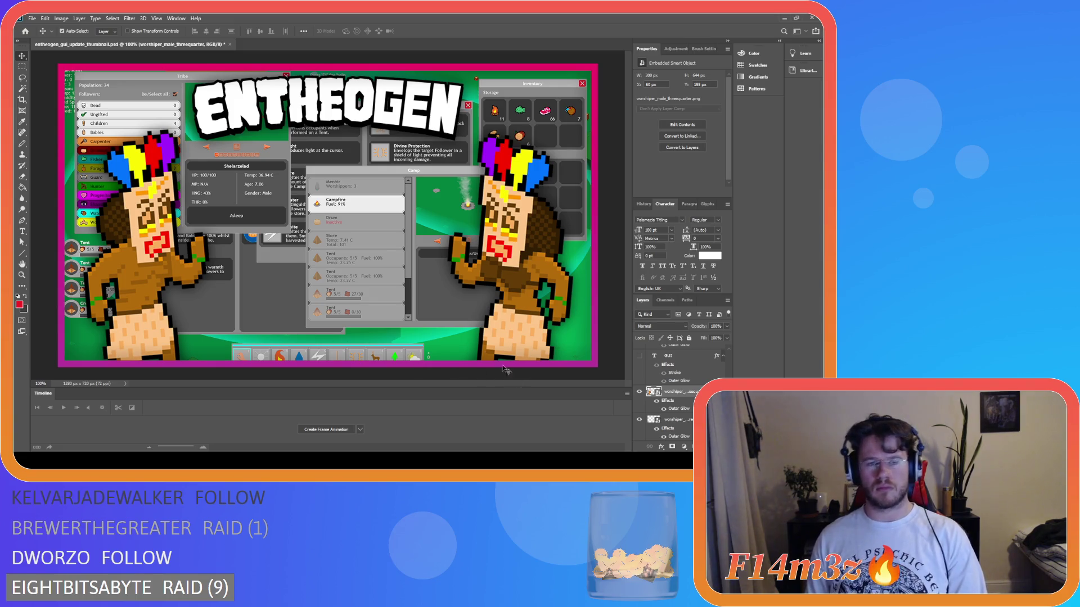
# Scale the Entheogen_logo_white_small layer to 90% width and height, then hide transform controls.
pyautogui.click(240, 113)
pyautogui.click(155, 31)
pyautogui.click(192, 76)
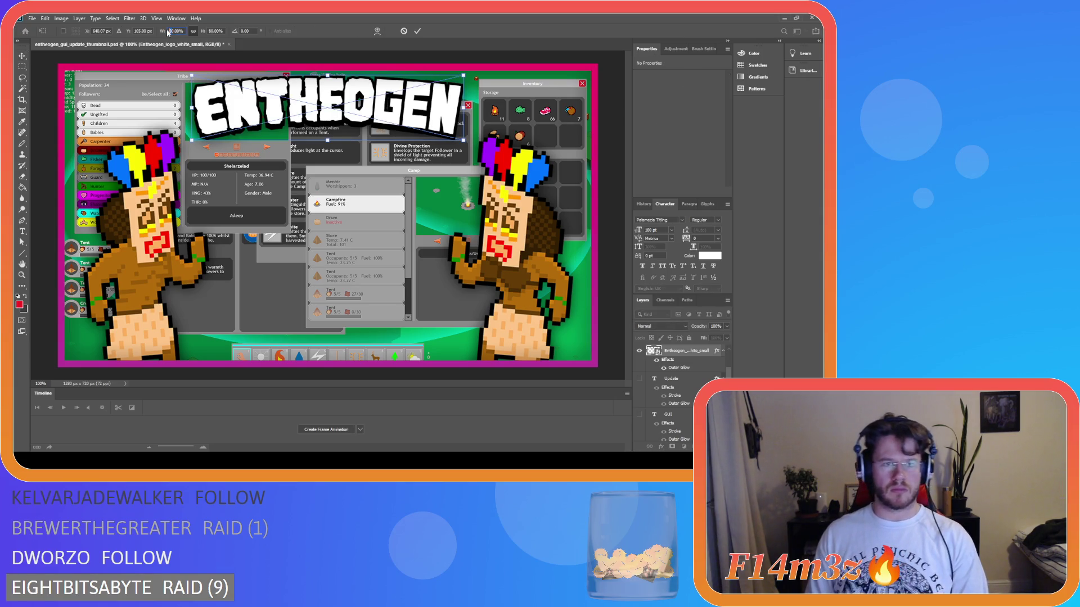
pyautogui.write('90')
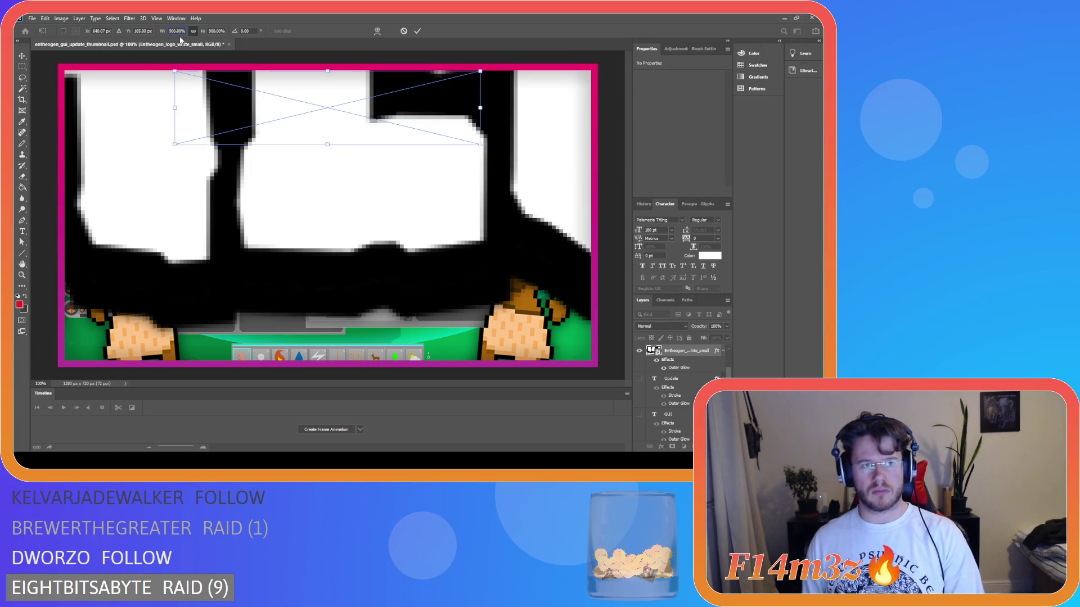
pyautogui.press('Return')
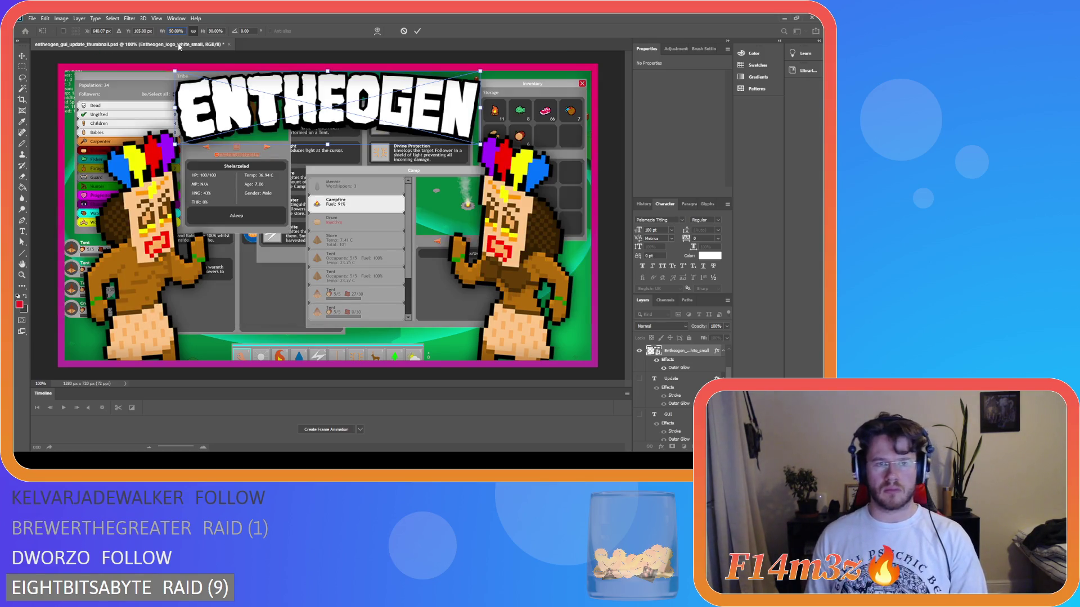
pyautogui.click(417, 31)
pyautogui.click(155, 30)
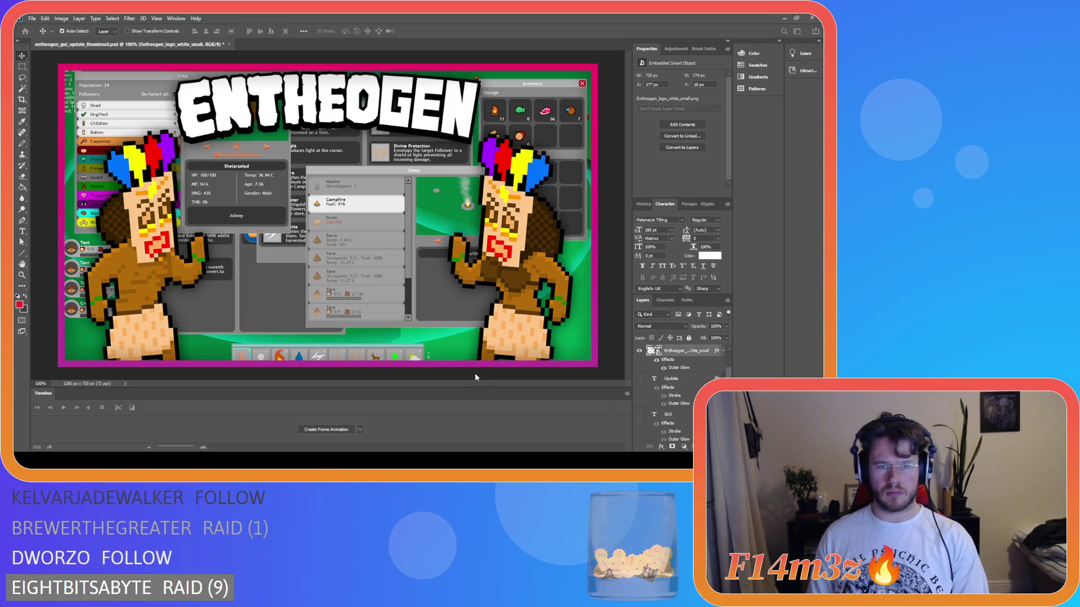
# Reposition the ENTHEOGEN logo, finishing with Up-arrow nudges that raise it 3 px.
pyautogui.moveTo(312, 104); pyautogui.dragTo(316, 110)
pyautogui.moveTo(309, 161); pyautogui.dragTo(309, 158)
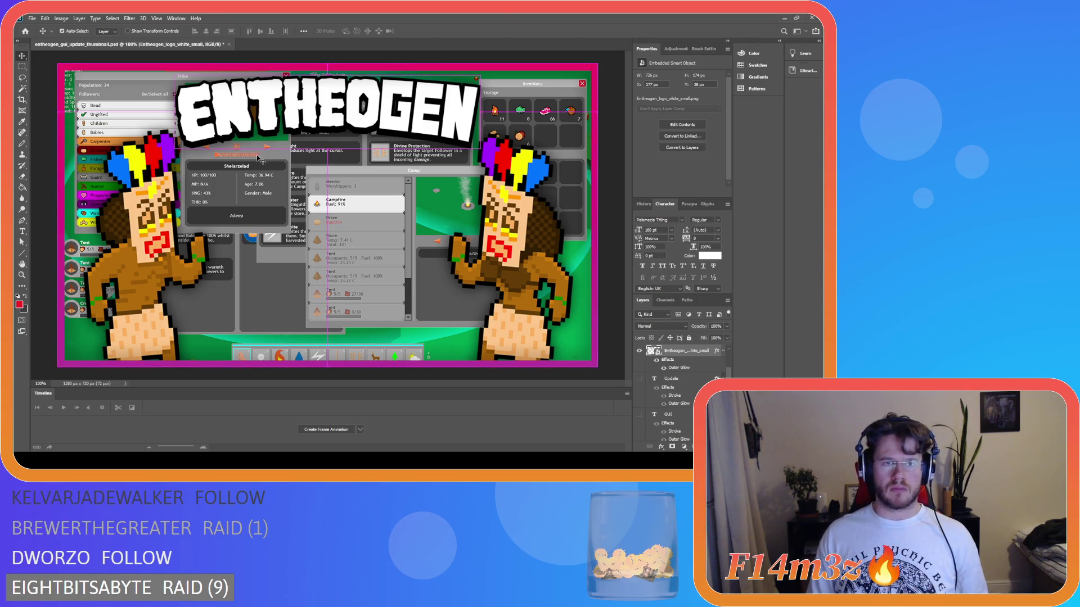
pyautogui.hotkey('shift', 'Up')
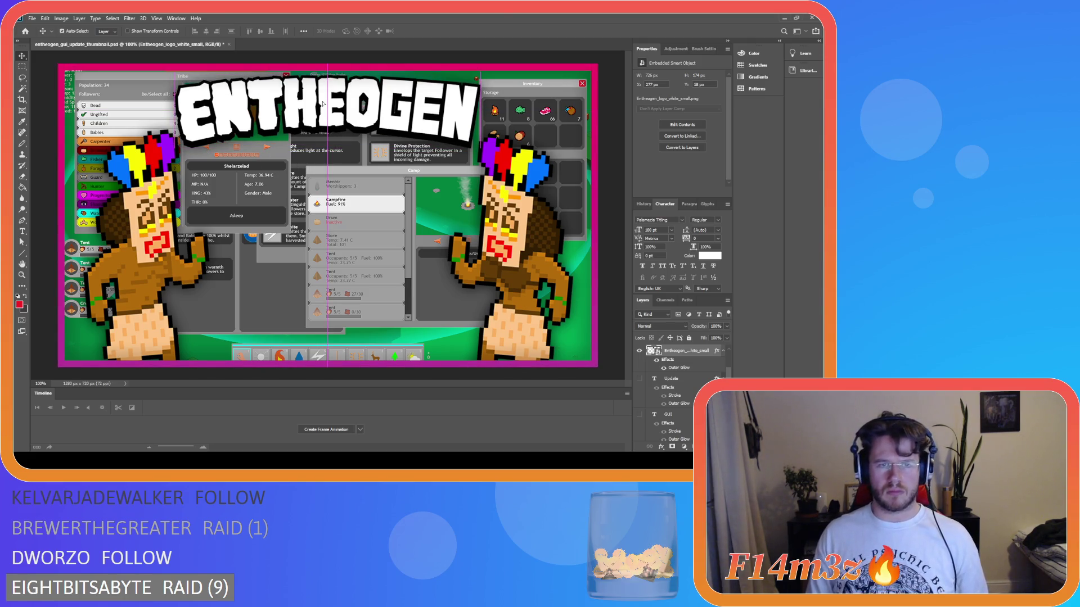
pyautogui.moveTo(327, 84); pyautogui.dragTo(324, 91)
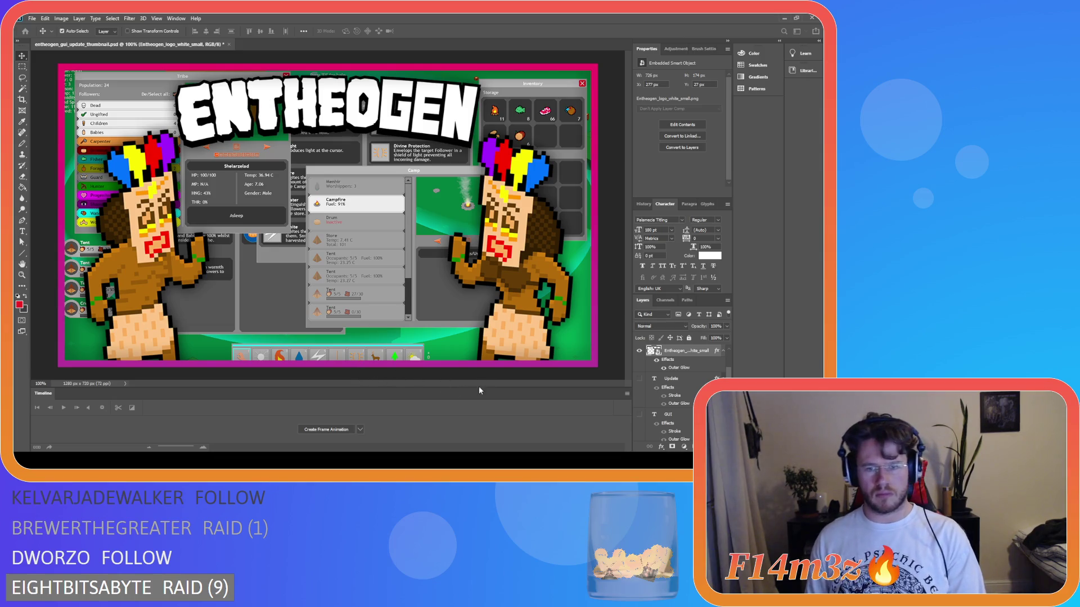
pyautogui.press('Up')
pyautogui.press('Up')
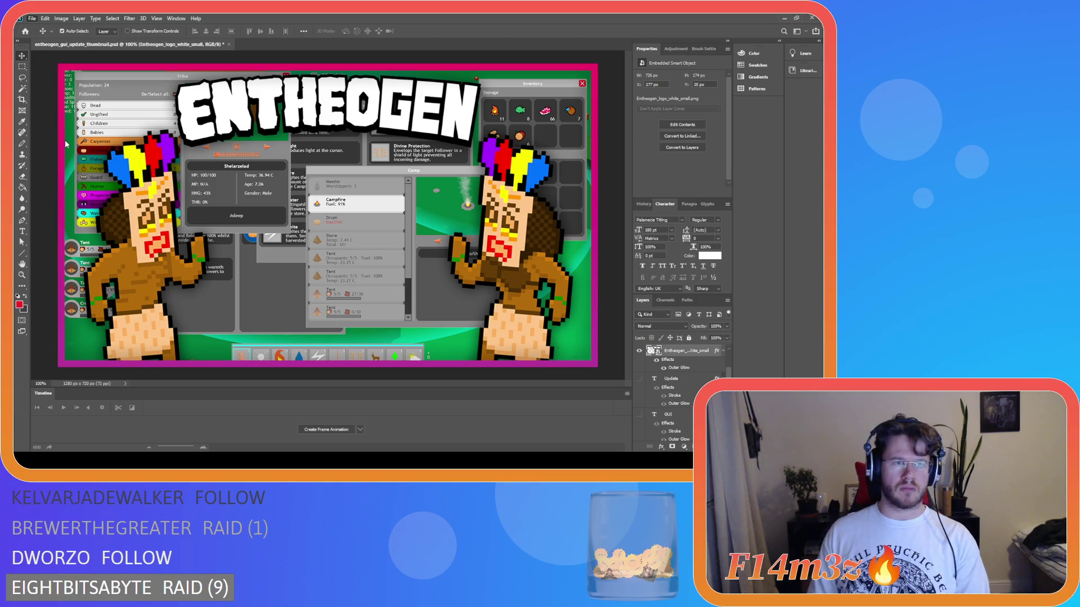
pyautogui.press('alt')
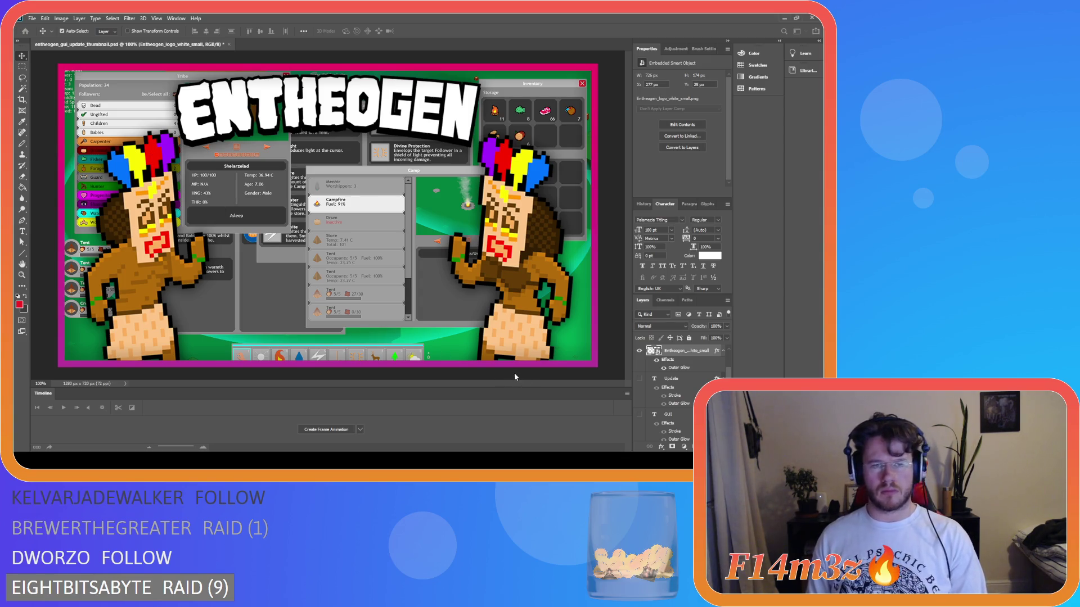
pyautogui.press('Up')
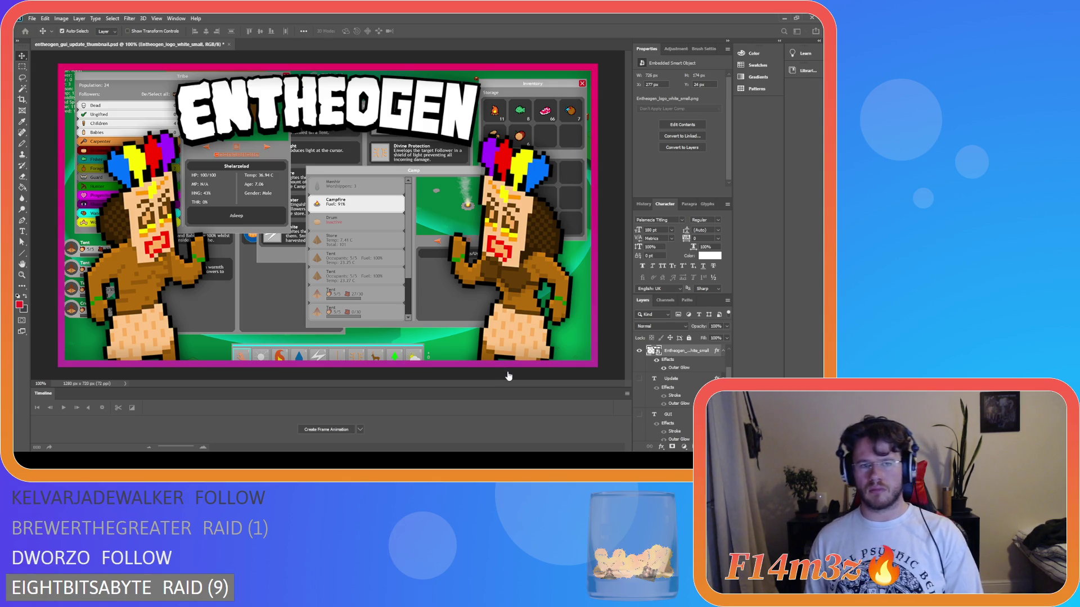
# Toggle Boarder 2's visibility to compare the thumbnail with and without the border.
pyautogui.scroll(2, 689, 381)
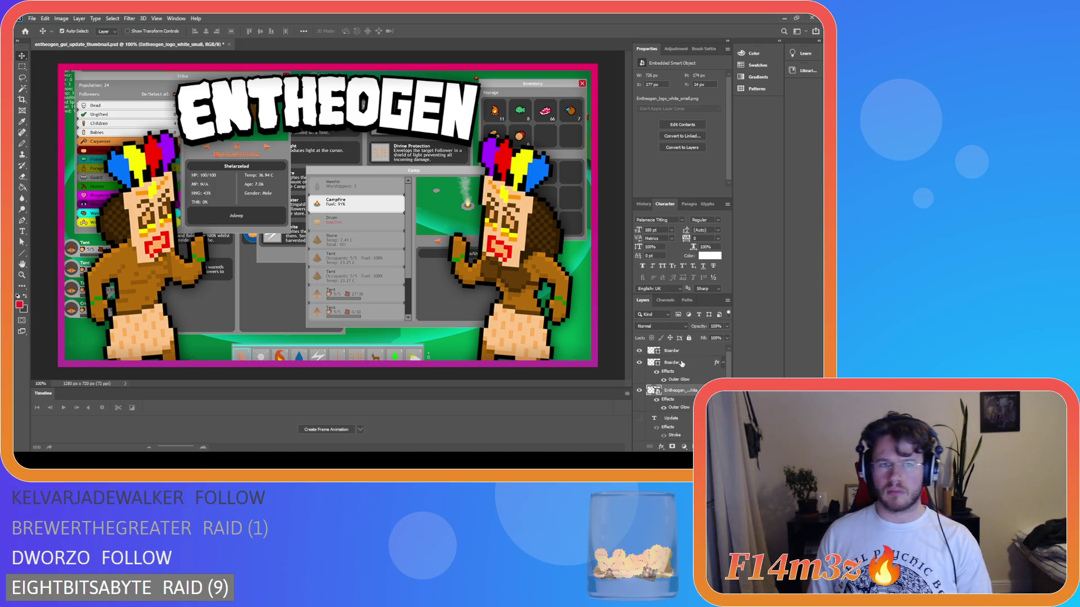
pyautogui.click(639, 366)
pyautogui.click(639, 366)
pyautogui.click(638, 366)
pyautogui.click(639, 366)
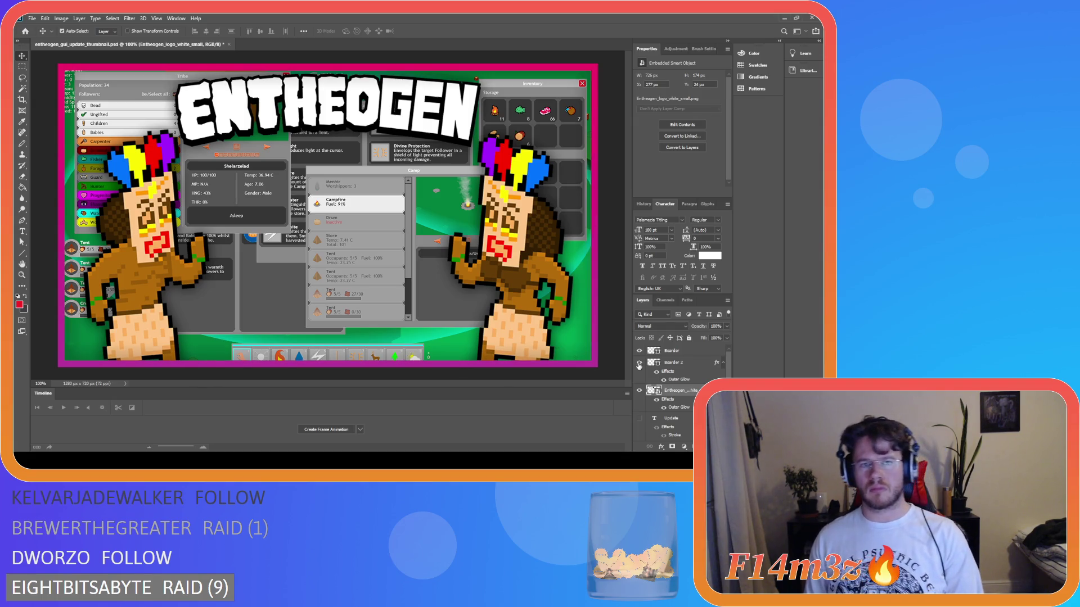
# Move the logo layer above Boarder 2 and raise the logo one more pixel.
pyautogui.moveTo(684, 380); pyautogui.dragTo(682, 363)
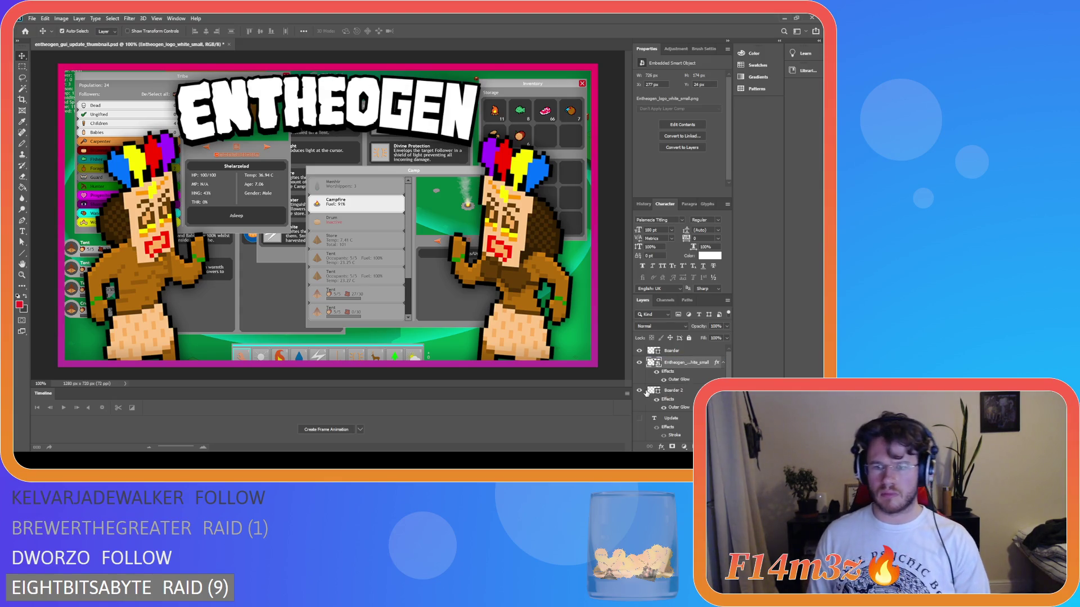
pyautogui.click(638, 363)
pyautogui.click(639, 362)
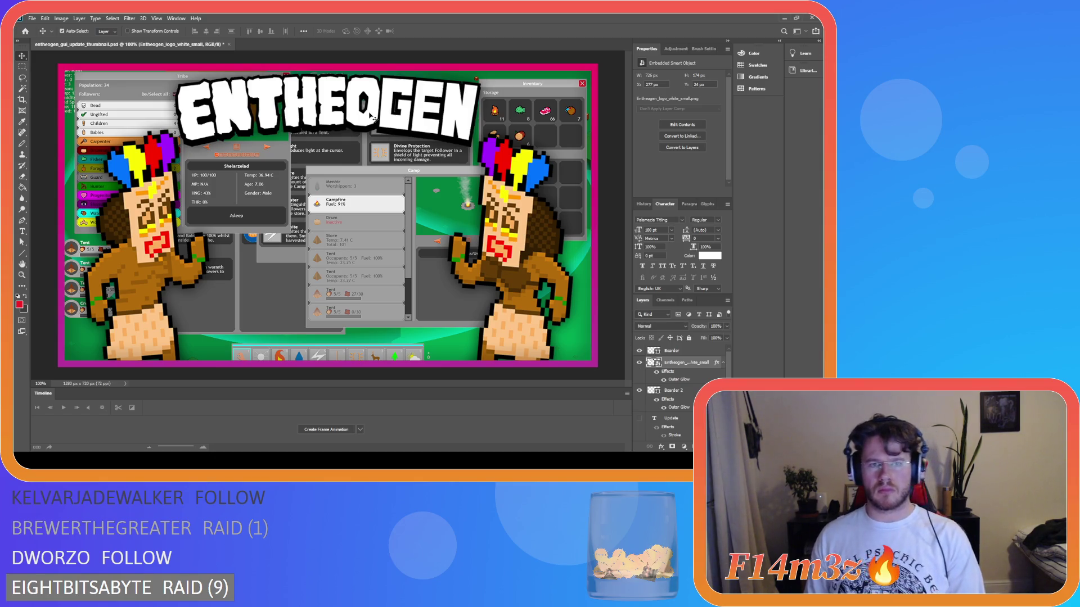
pyautogui.press('Up')
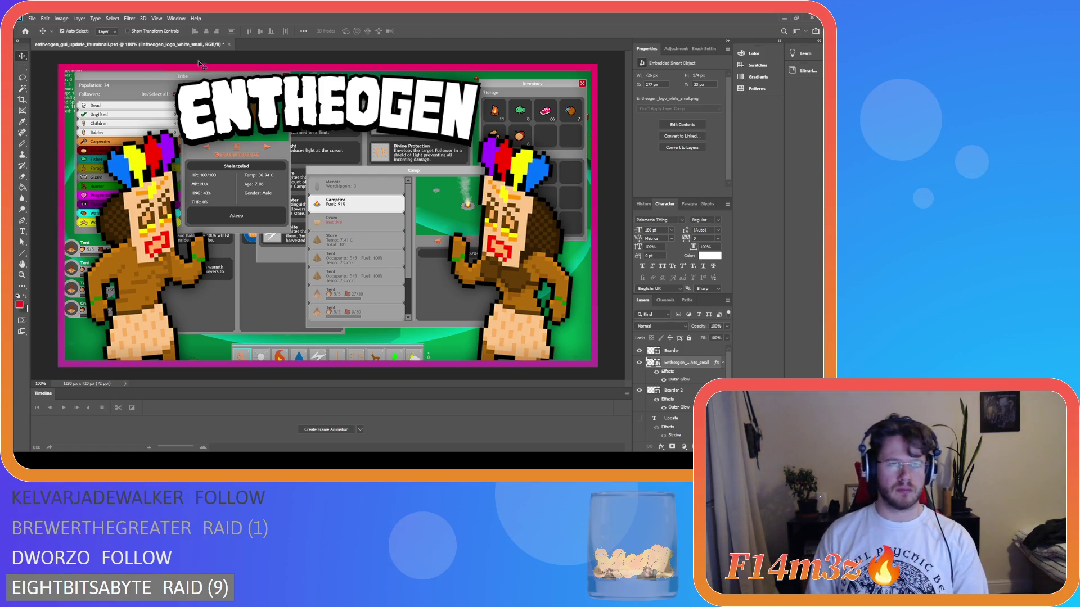
# Save the thumbnail PSD with Ctrl+S, then quit Photoshop.
pyautogui.hotkey('ctrl', 's')
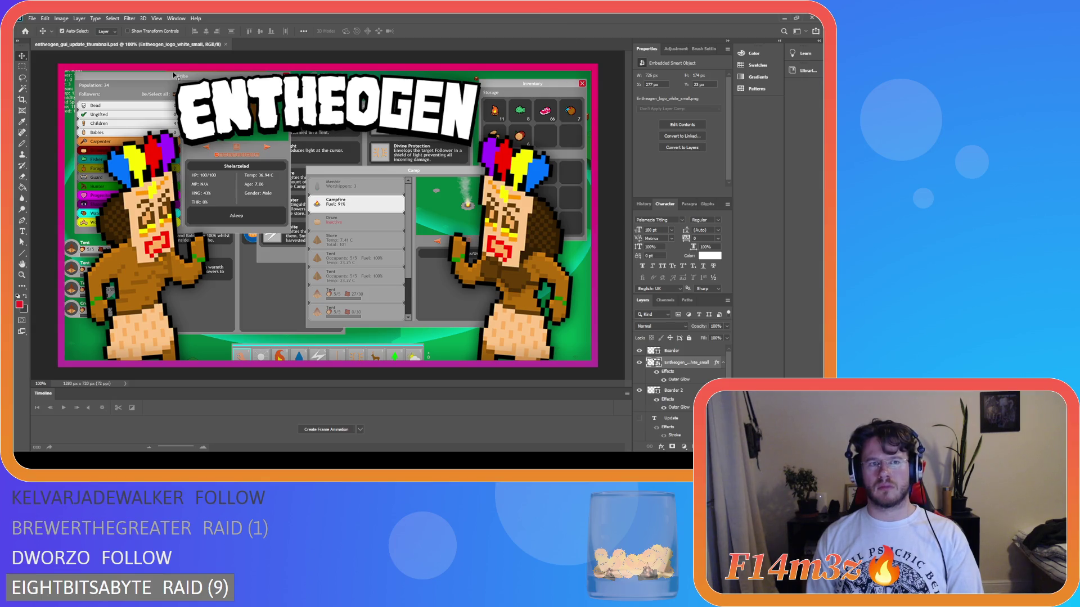
pyautogui.click(812, 17)
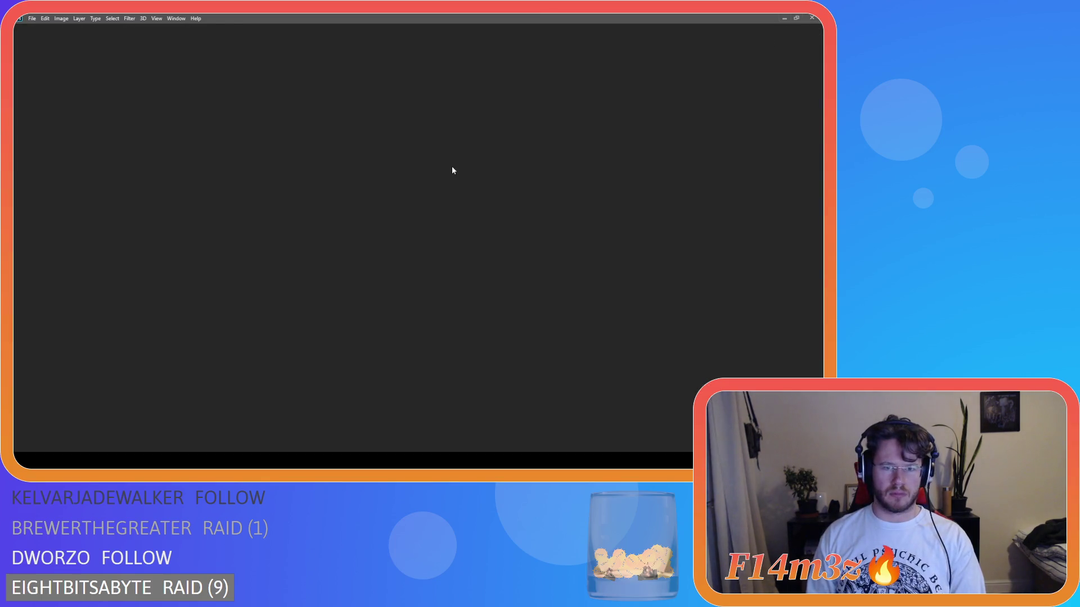